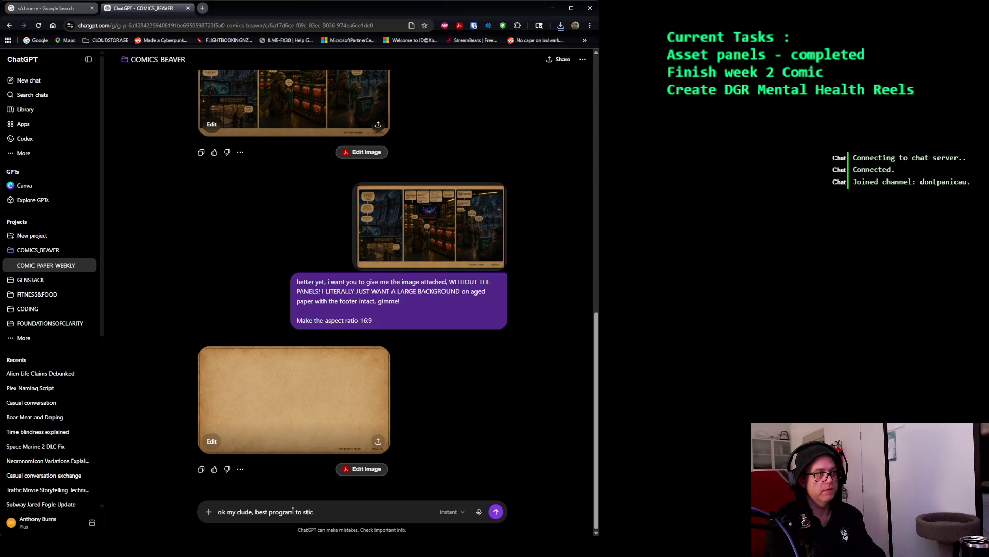
Ask ChatGPT whether Lightroom, Paint or Photoshop is best for combining the border, background and panels.
text(this all together? lightroom? paint? ptho)
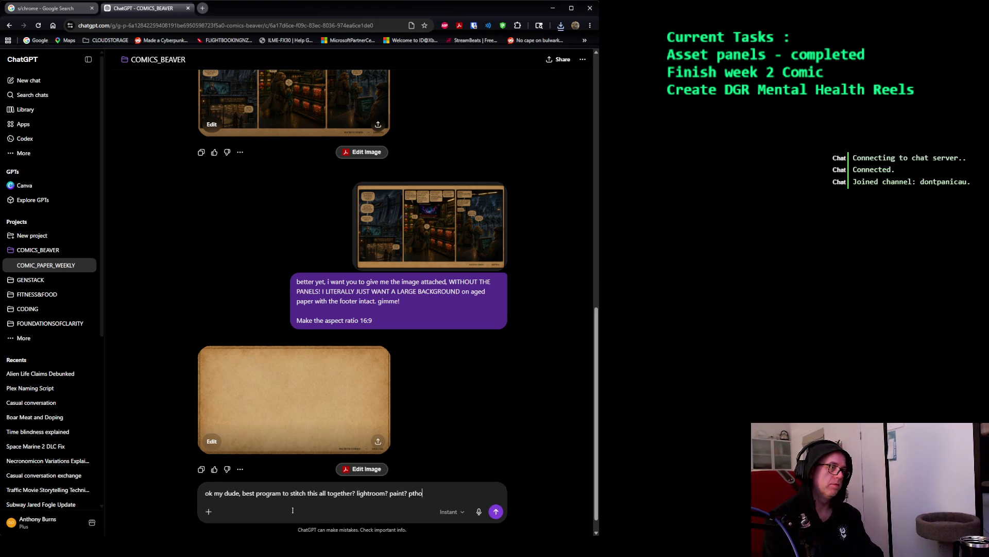
key(BackSpace)
key(BackSpace)
key(BackSpace)
text(hotoshop?)
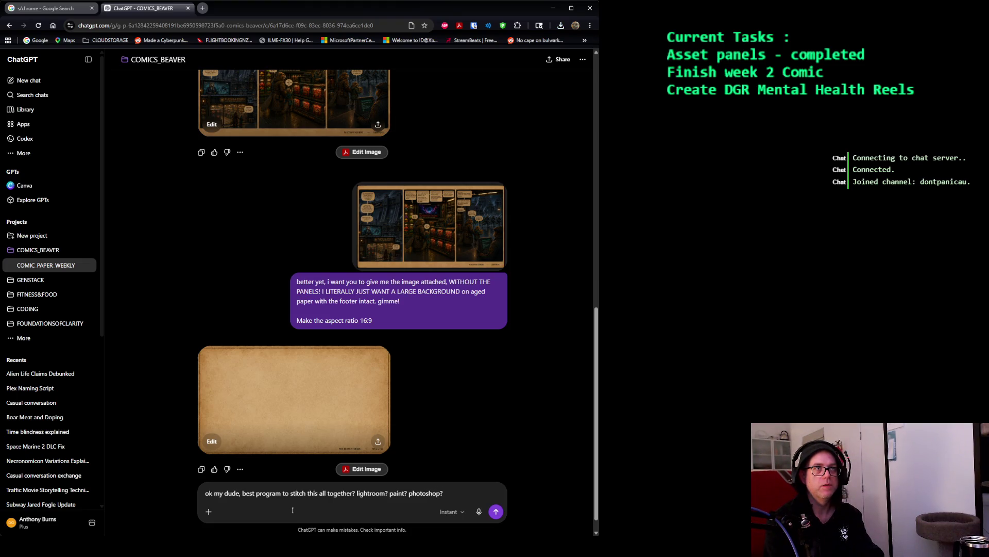
text( main thing is i hav)
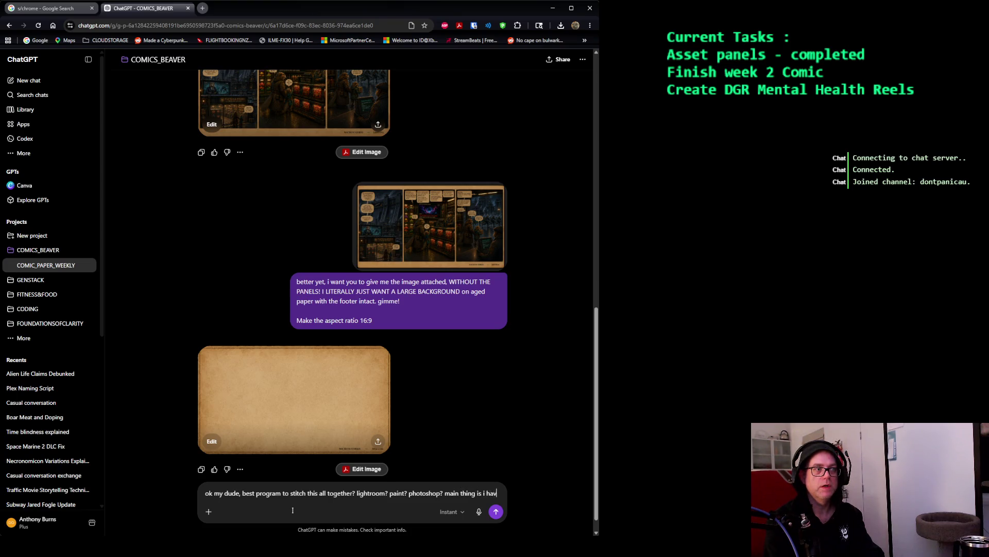
text(e a ob)
key(BackSpace)
text(border that i need to set as the middle object, a background as a background and )
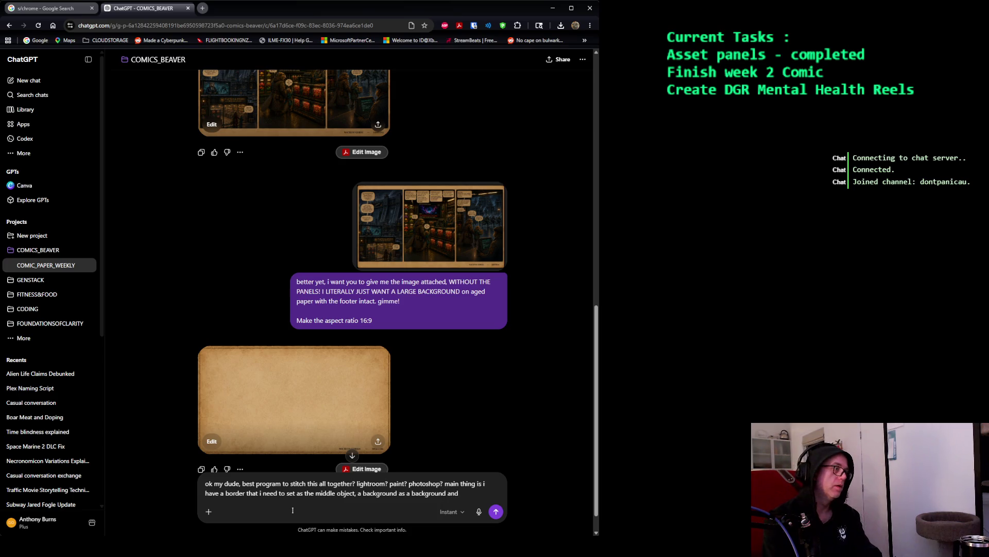
text(panels as on top.)
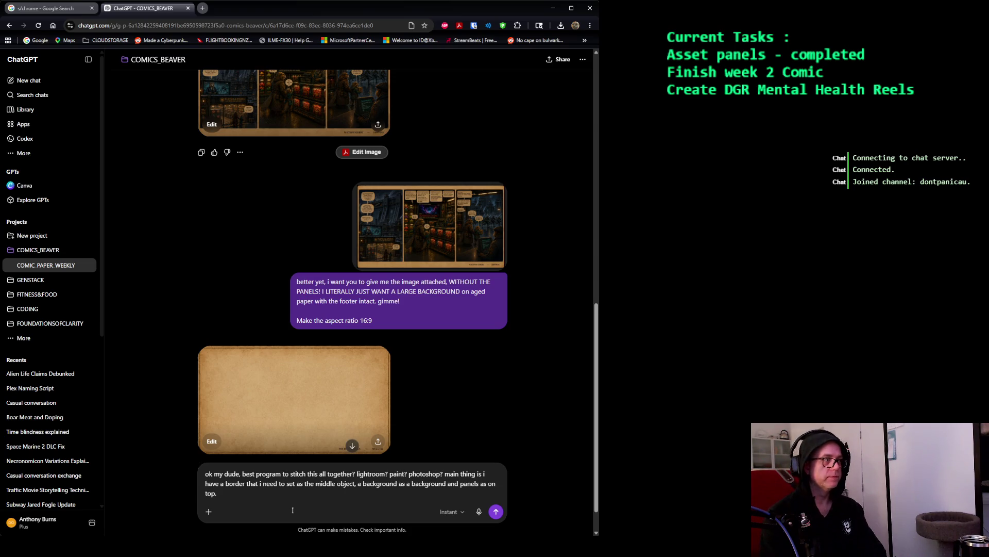
key(Return)
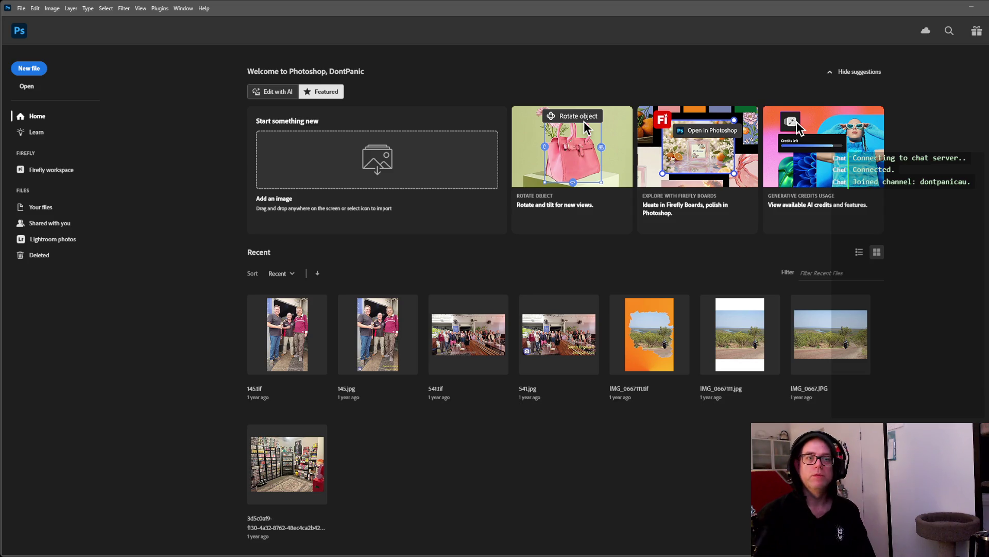
Take Photoshop out of full screen and enlarge its window to fill the screen.
key(super+Down)
mouse_move(916, 490)
mouse_down()
mouse_move(982, 536)
mouse_move(978, 555)
mouse_move(988, 555)
mouse_up()
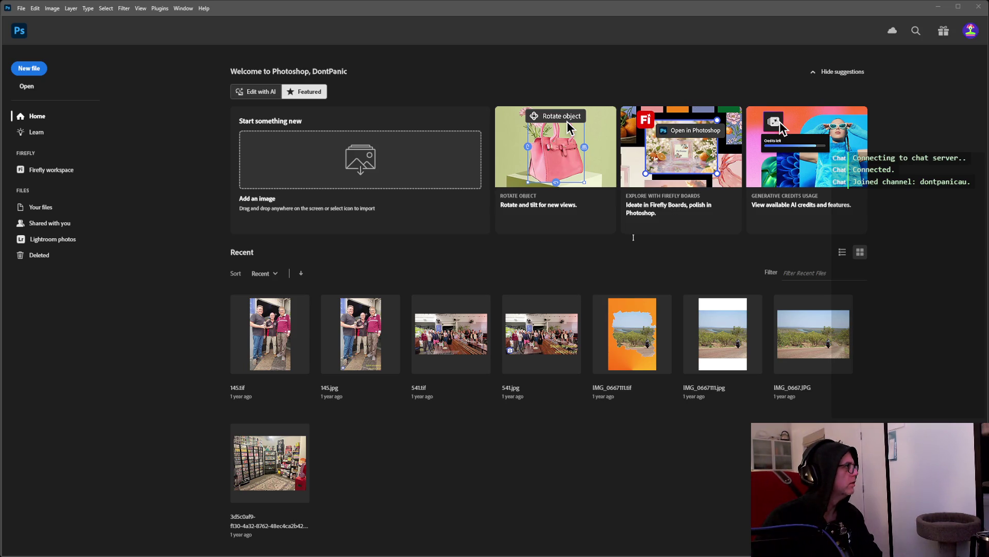
click(606, 239)
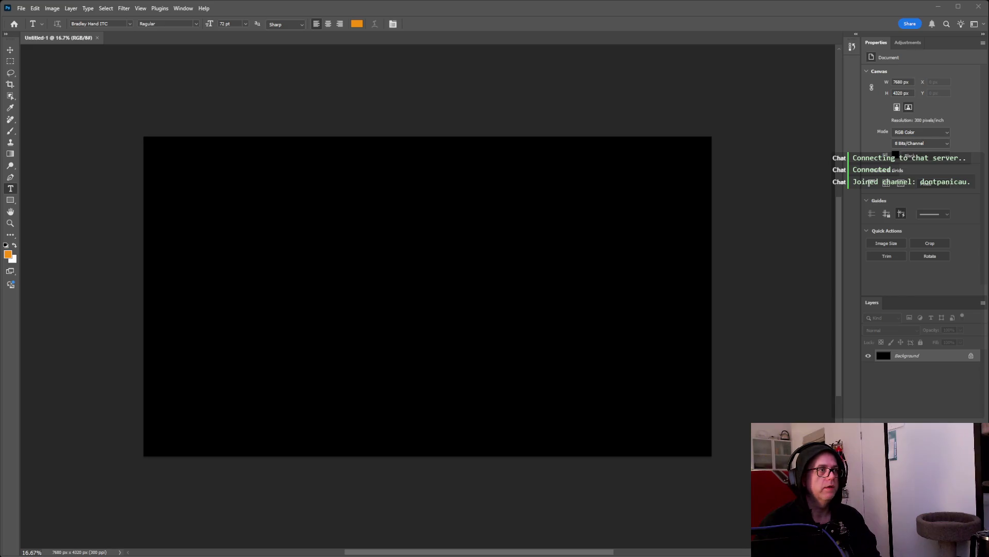
Place COMIC_PAPER onto the canvas and scale it down to about 33%.
drag(408, 277, 409, 278)
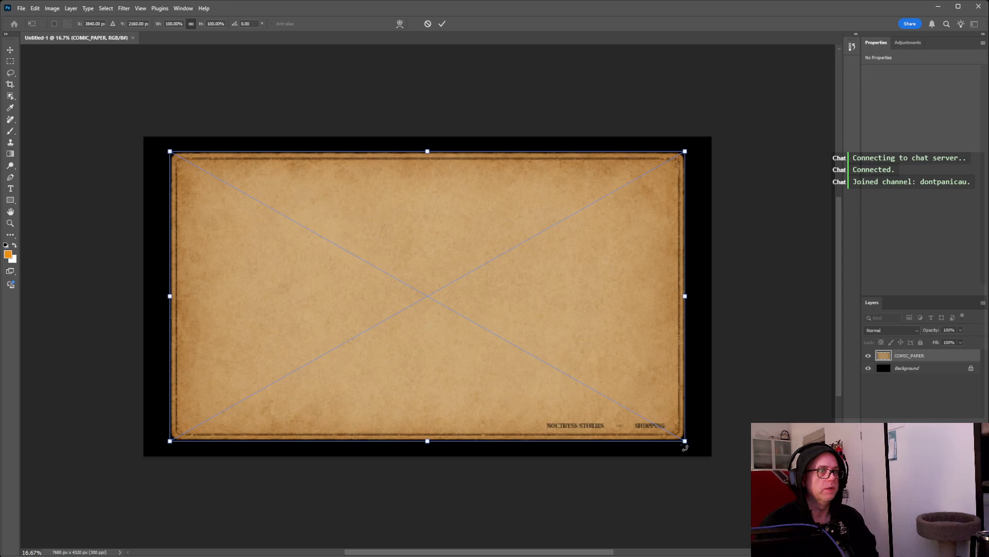
drag(684, 442, 324, 270)
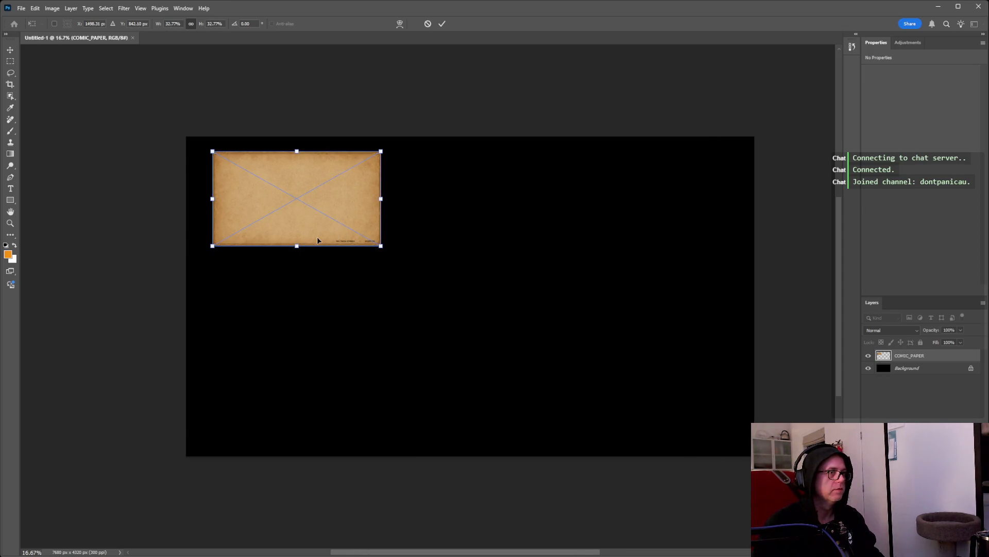
scroll(317, 241, up, 1)
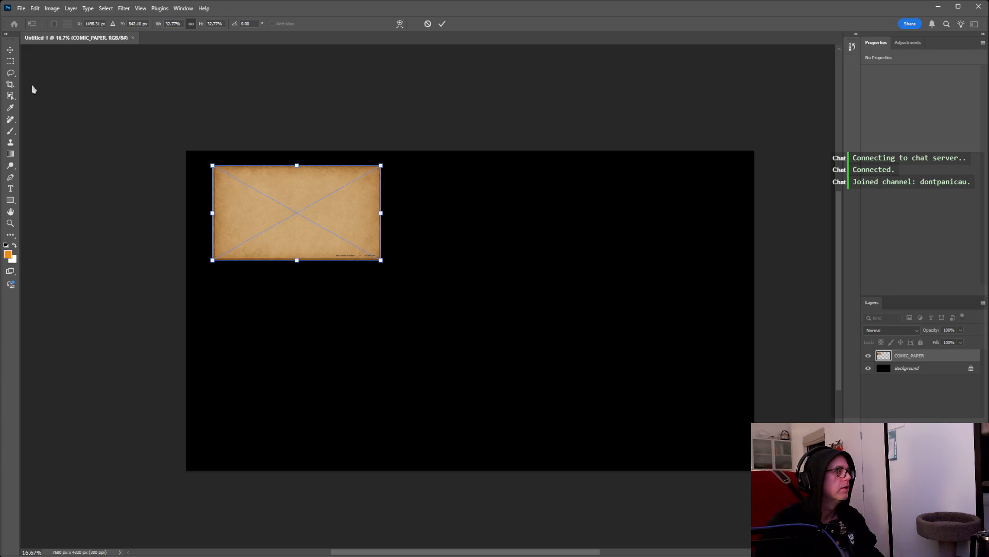
Commit the paper's scaling and add two placeholder Lorem Ipsum text layers.
key(Return)
key(t)
click(41, 551)
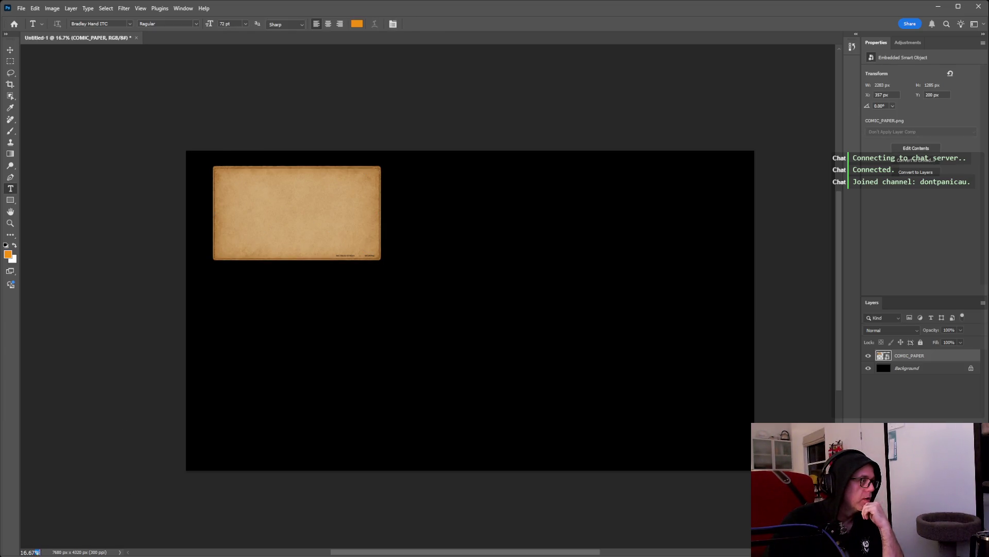
key(shift+Left)
key(shift+Left)
key(shift+Left)
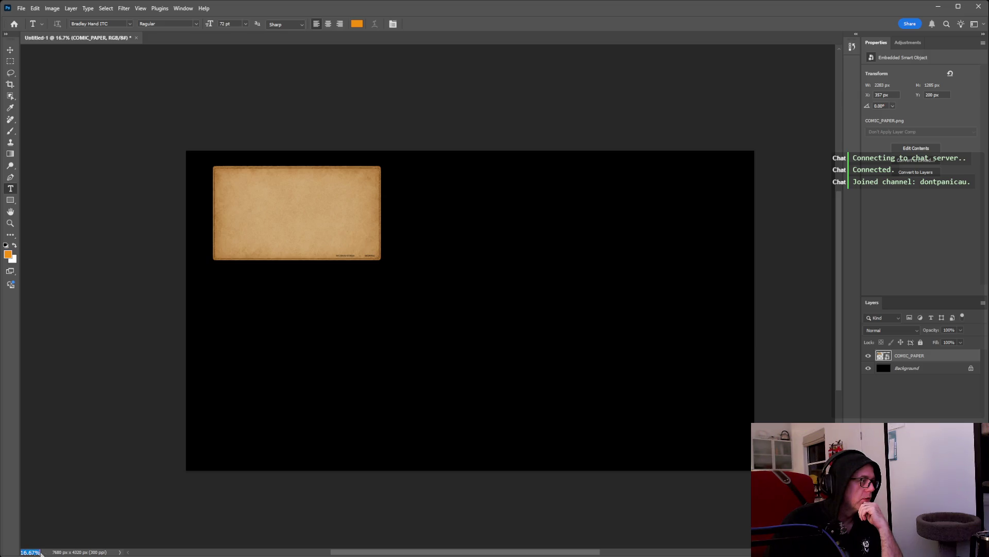
click(47, 477)
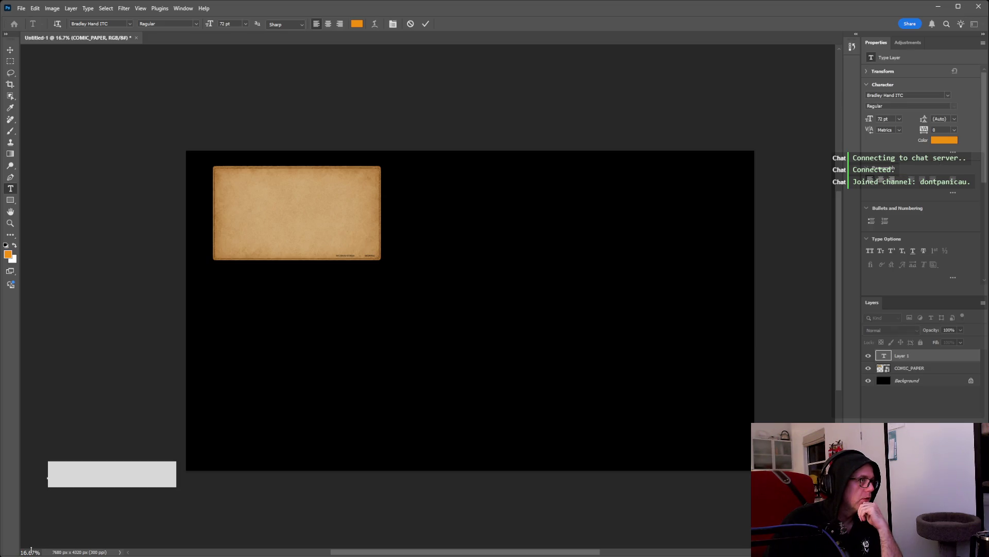
click(287, 211)
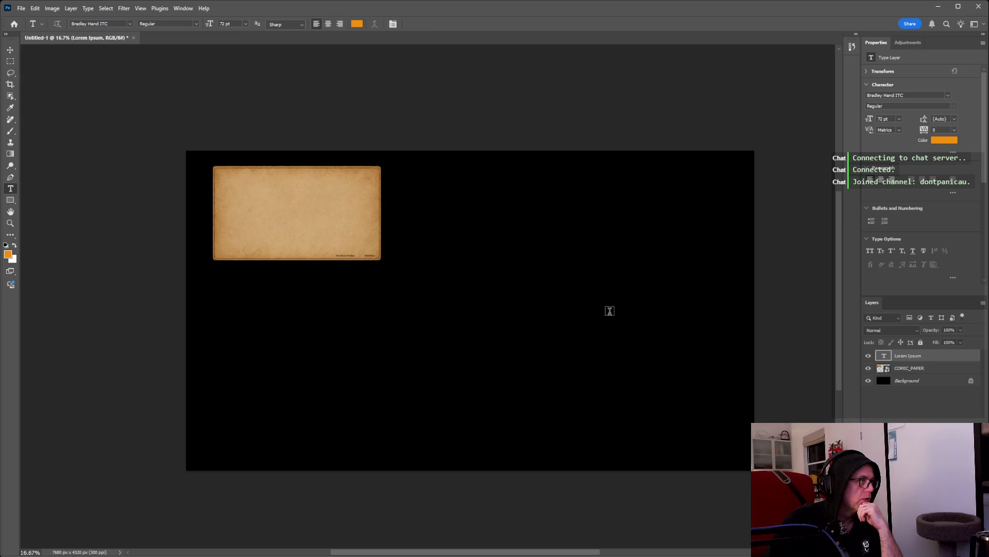
click(324, 98)
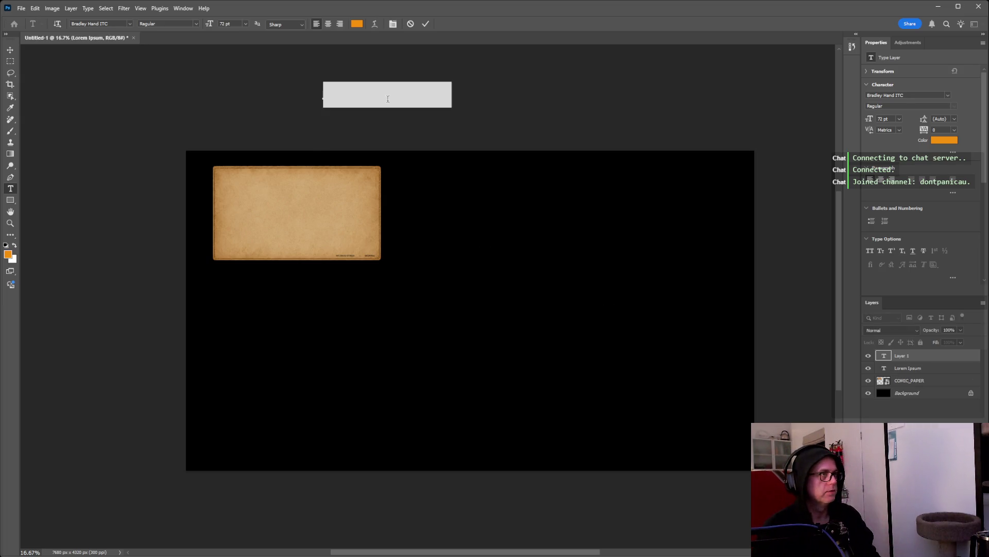
click(658, 90)
Undo the text layers, undo and redo the paper placement, and zoom to 33.33%.
key(ctrl+z)
key(ctrl+z)
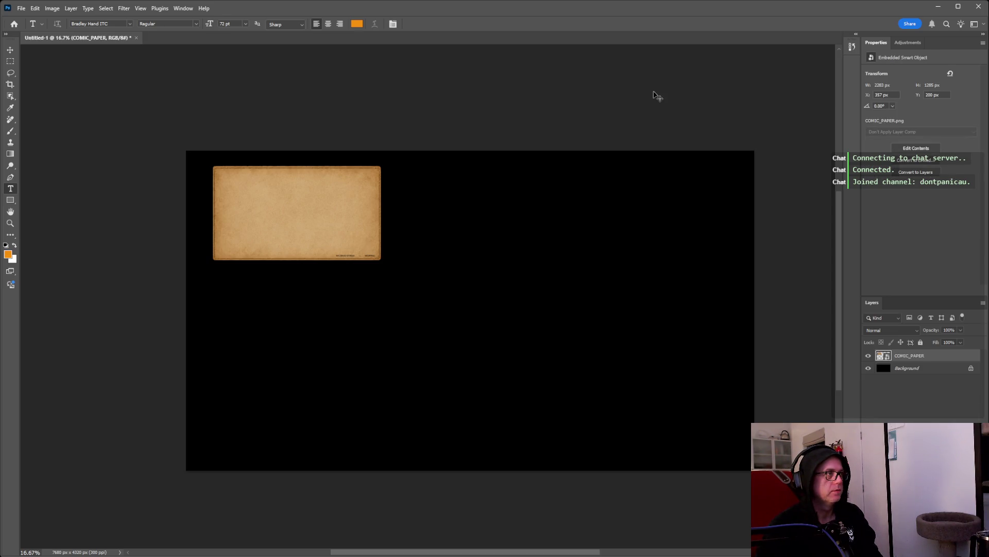
key(ctrl+z)
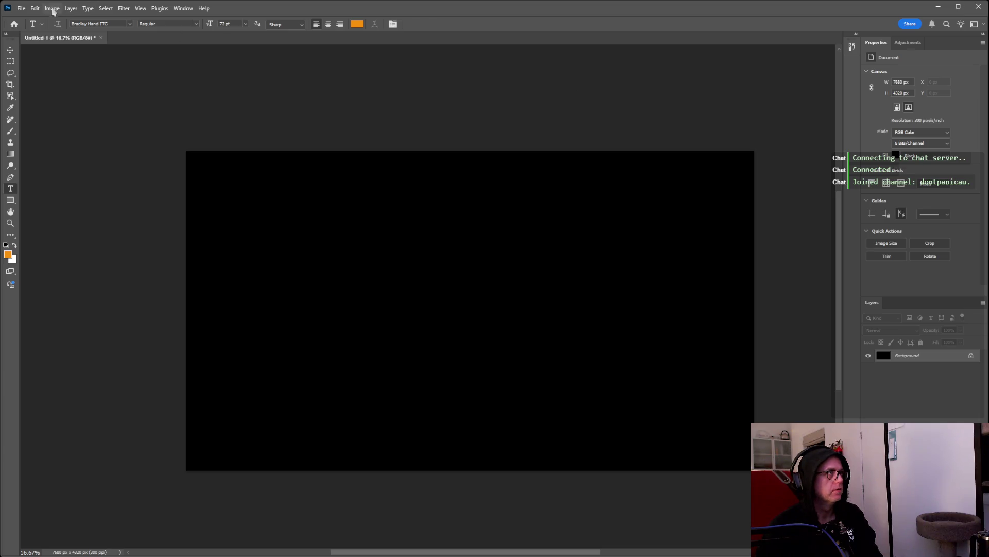
key(ctrl+shift+z)
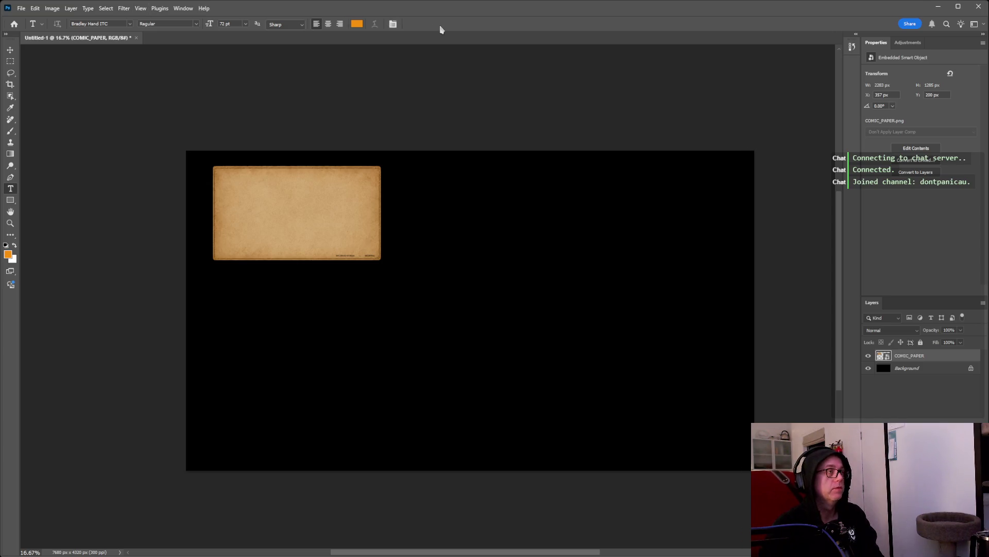
key(ctrl+equal)
key(ctrl+equal)
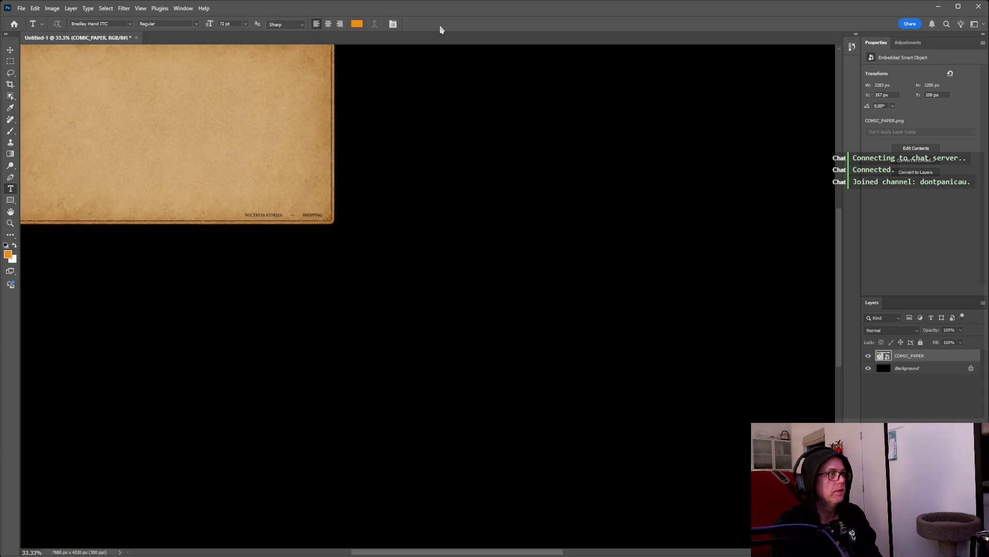
click(277, 112)
key(Escape)
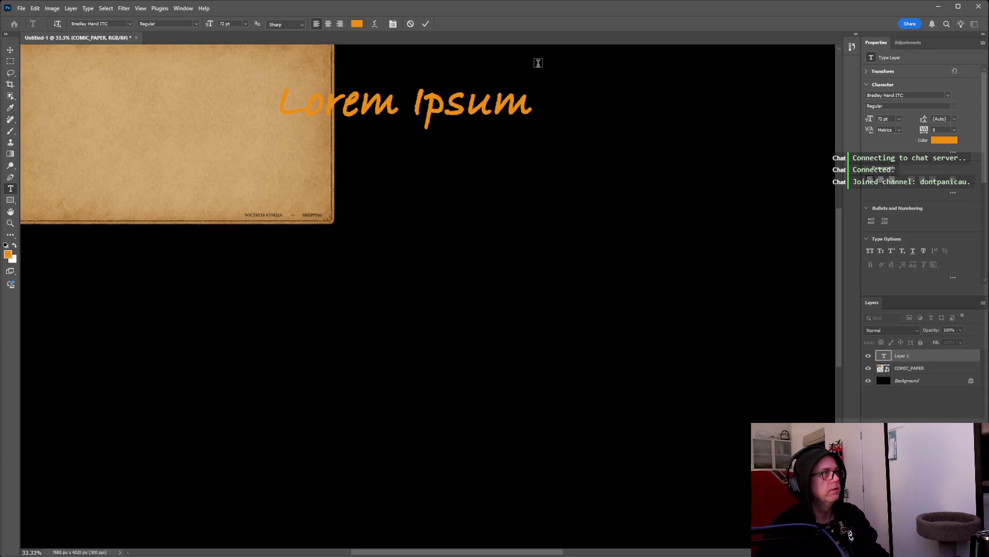
Undo the paper placement again, leaving the view zoomed at 25%.
scroll(483, 98, up, 3)
drag(550, 554, 519, 554)
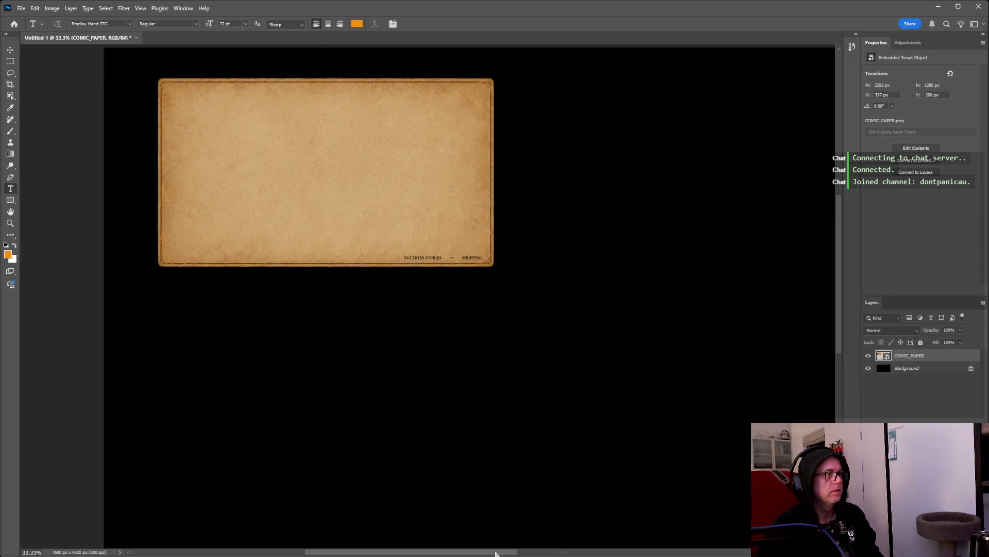
scroll(490, 424, up, 1)
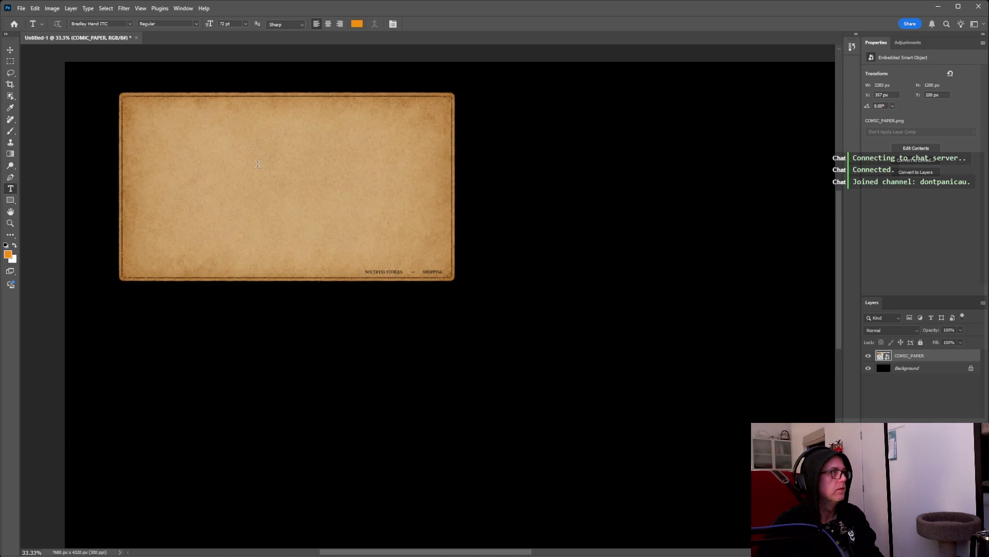
key(ctrl+z)
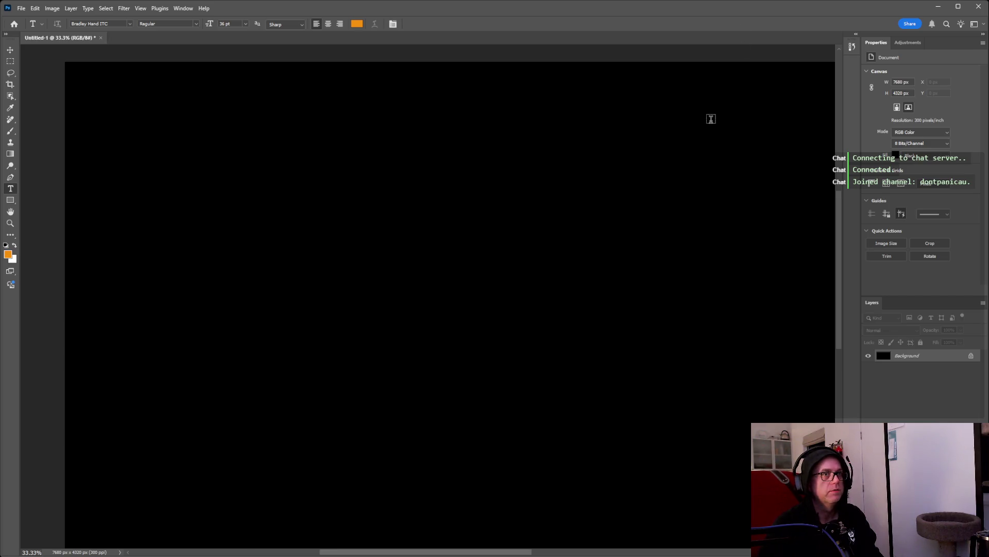
key(ctrl+minus)
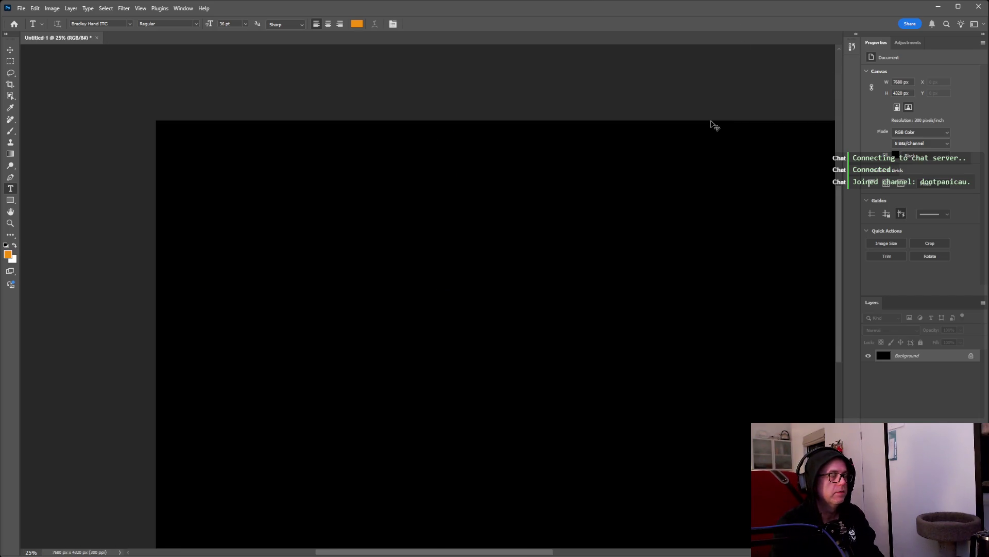
key(ctrl+minus)
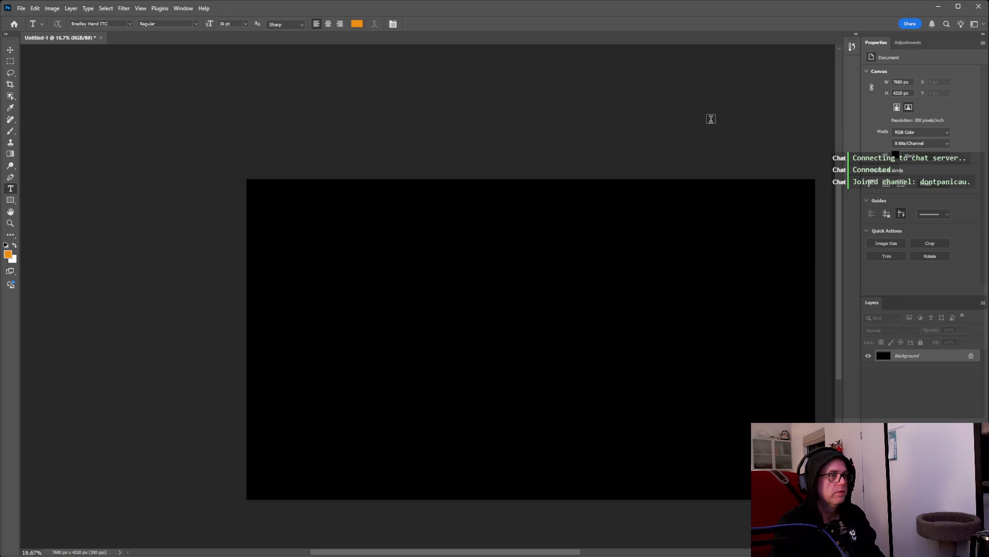
key(ctrl+plus)
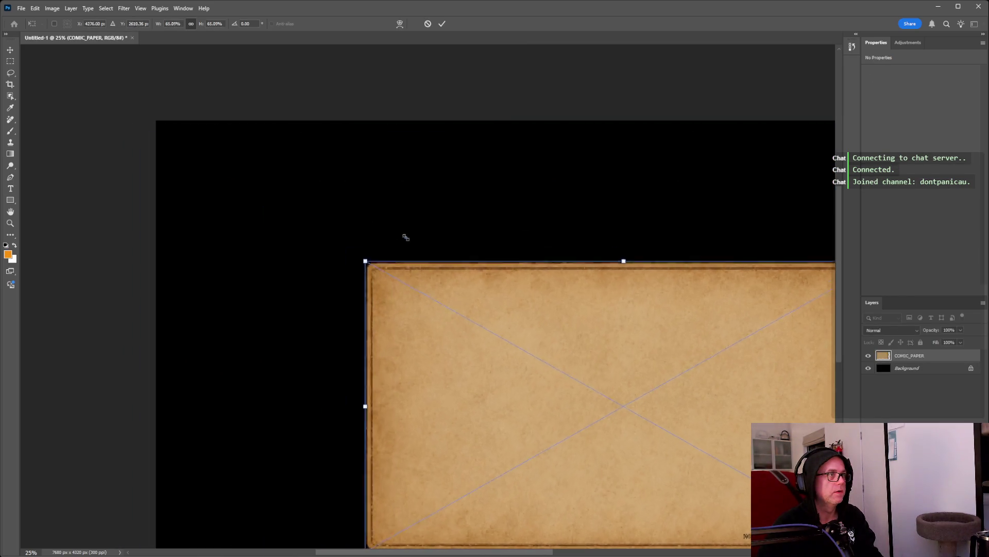
Scale the COMIC_PAPER layer down into the canvas's top-left corner.
drag(109, 117, 449, 307)
drag(615, 338, 338, 158)
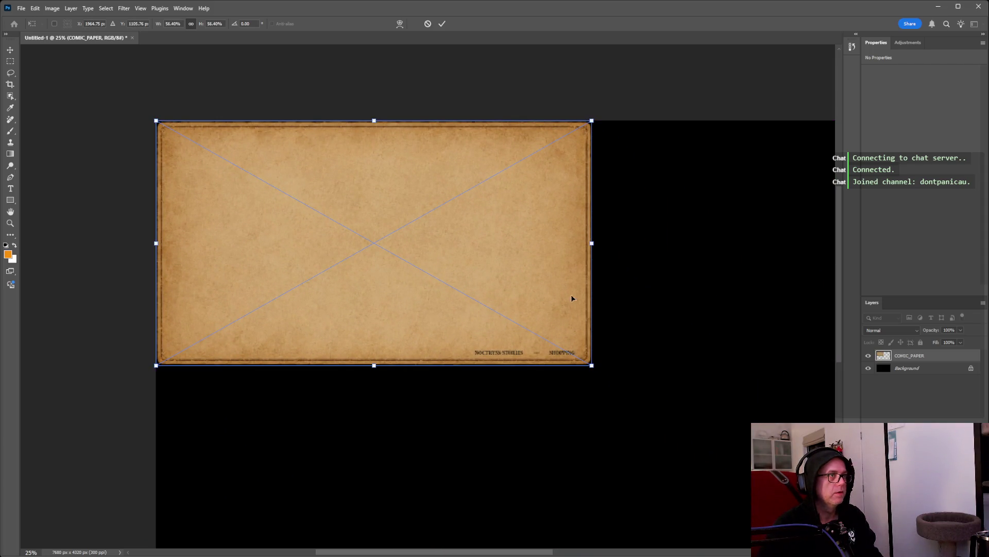
mouse_move(592, 366)
mouse_down()
mouse_move(386, 250)
mouse_move(550, 292)
mouse_up()
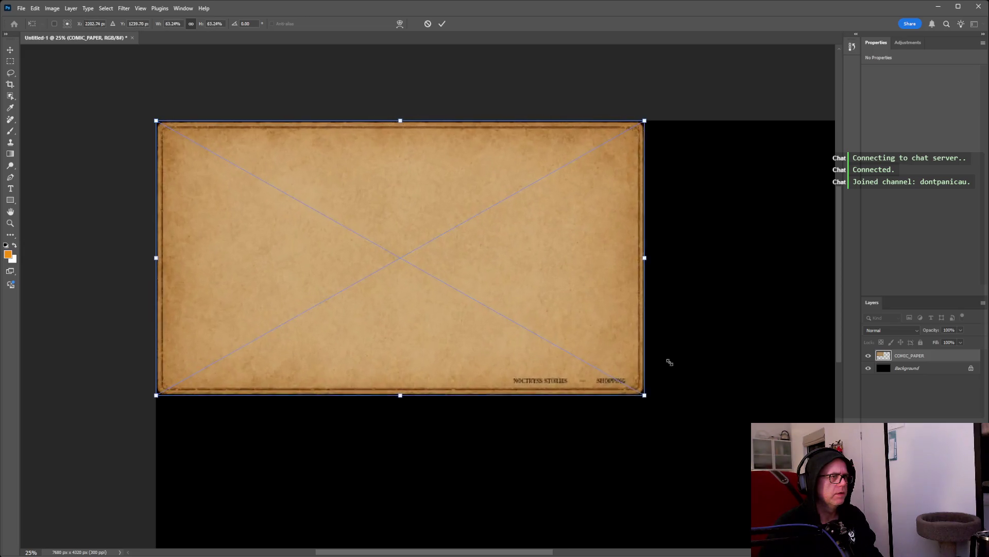
drag(525, 327, 406, 258)
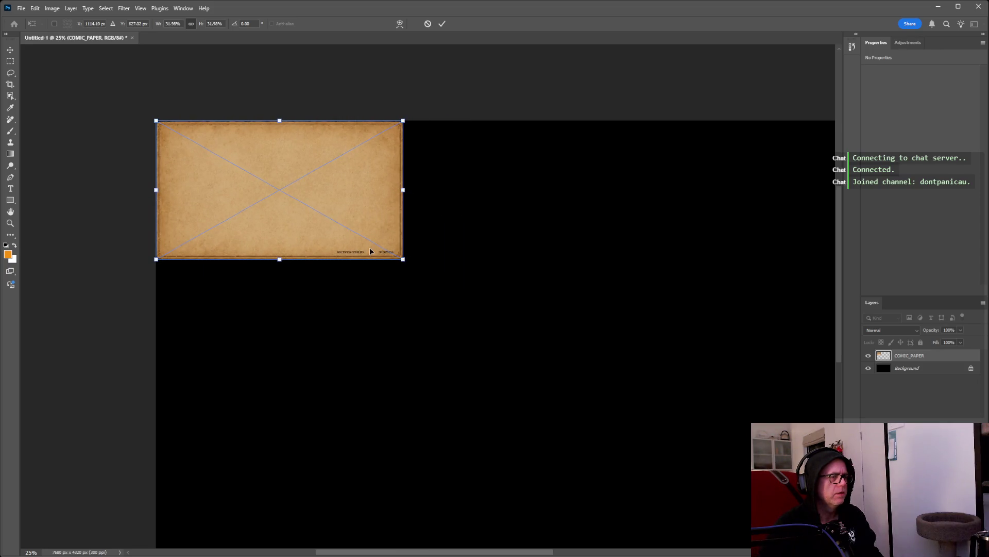
key(ctrl+plus)
key(ctrl+plus)
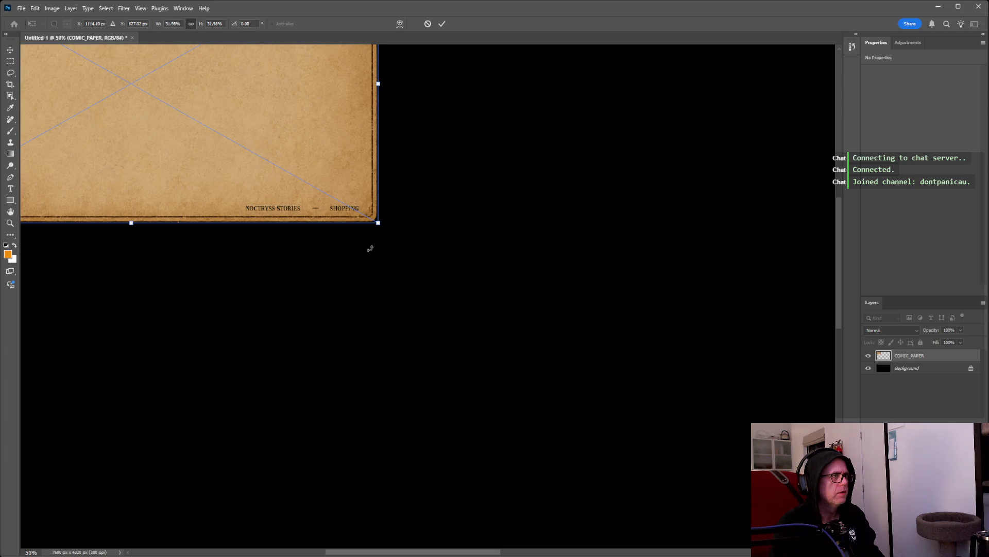
key(ctrl+plus)
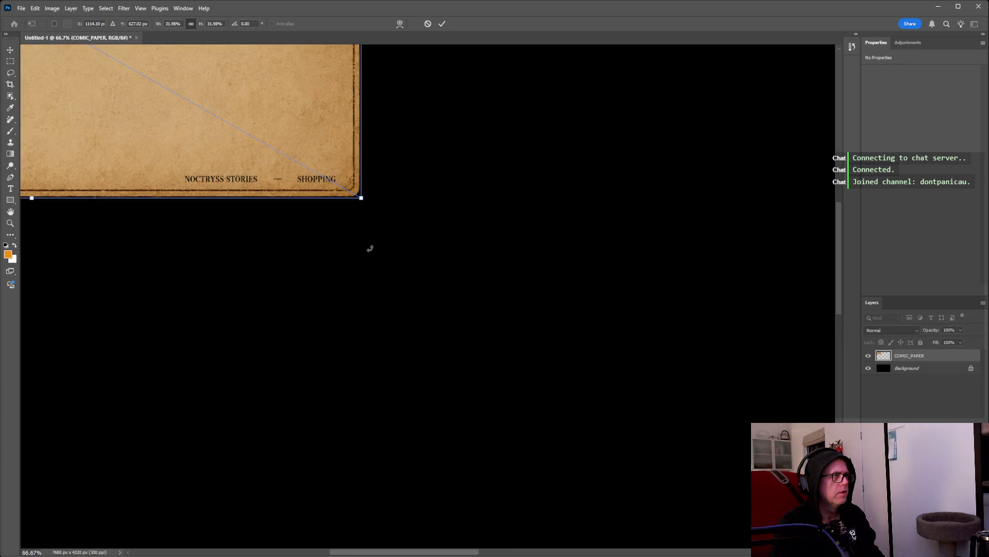
Try the paper between about 55% and two-thirds size, settling near 54%.
drag(361, 197, 837, 466)
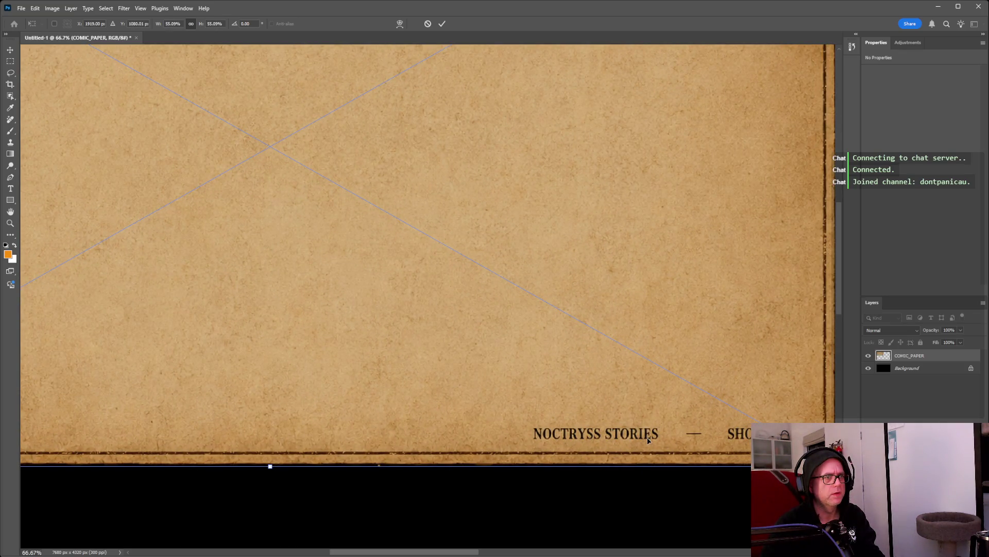
key(ctrl+minus)
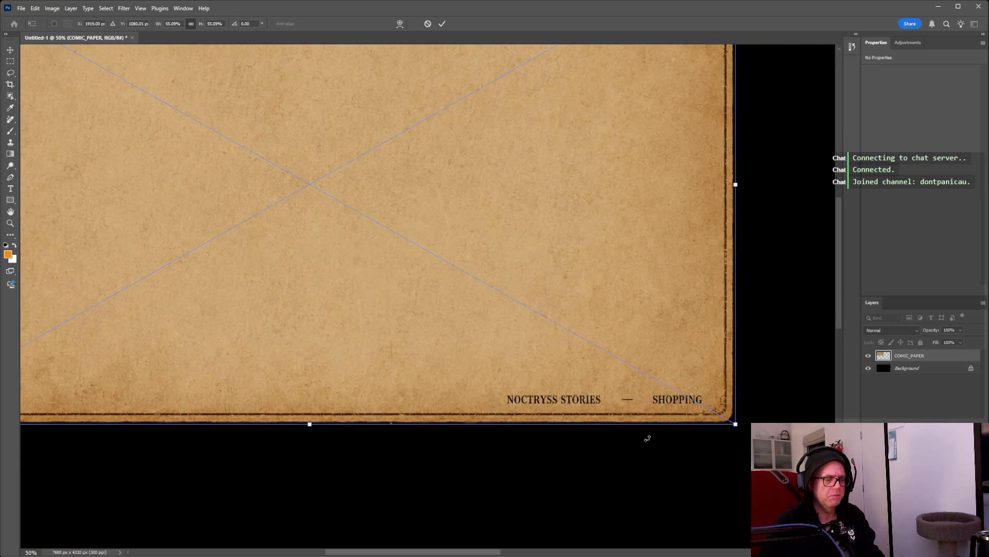
key(ctrl+minus)
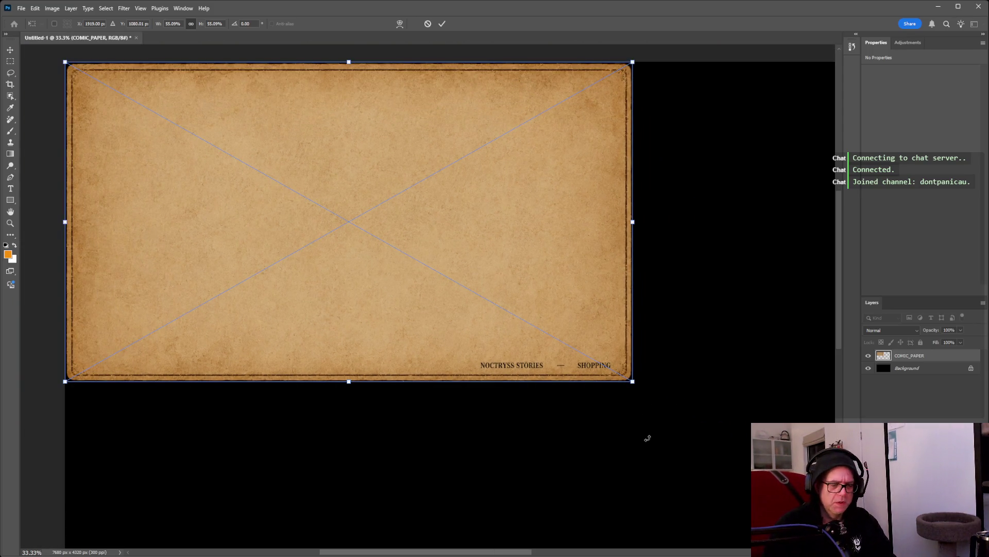
mouse_move(633, 382)
mouse_down()
mouse_move(753, 450)
mouse_move(693, 413)
mouse_up()
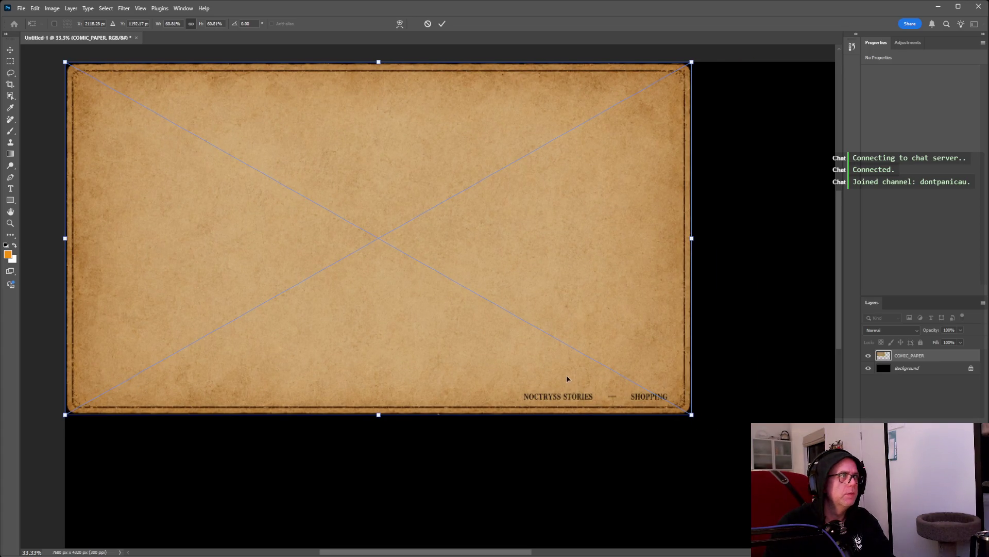
drag(692, 414, 568, 345)
Settle the paper at 46.74% in the top-left corner and commit the transform.
scroll(566, 342, down, 1)
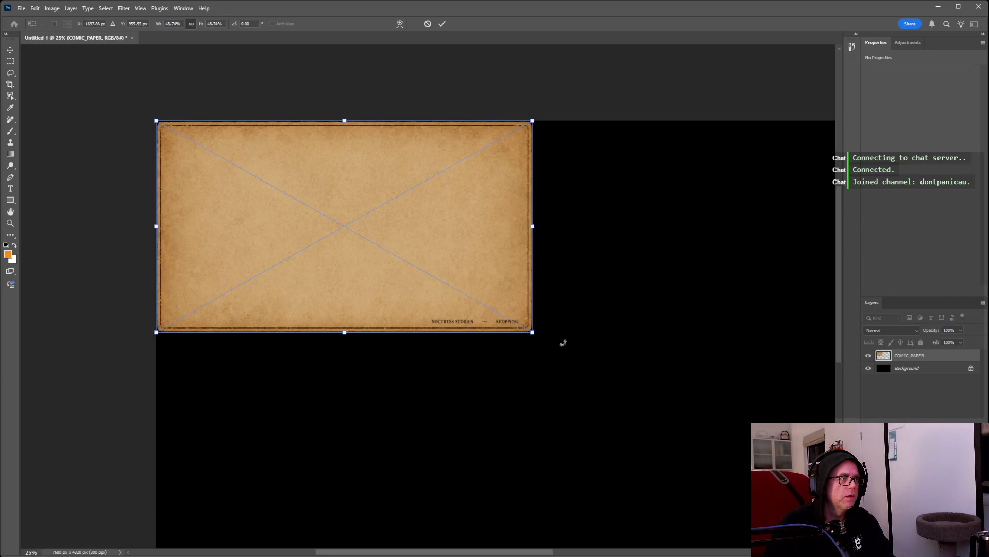
scroll(561, 341, down, 1)
scroll(554, 338, up, 1)
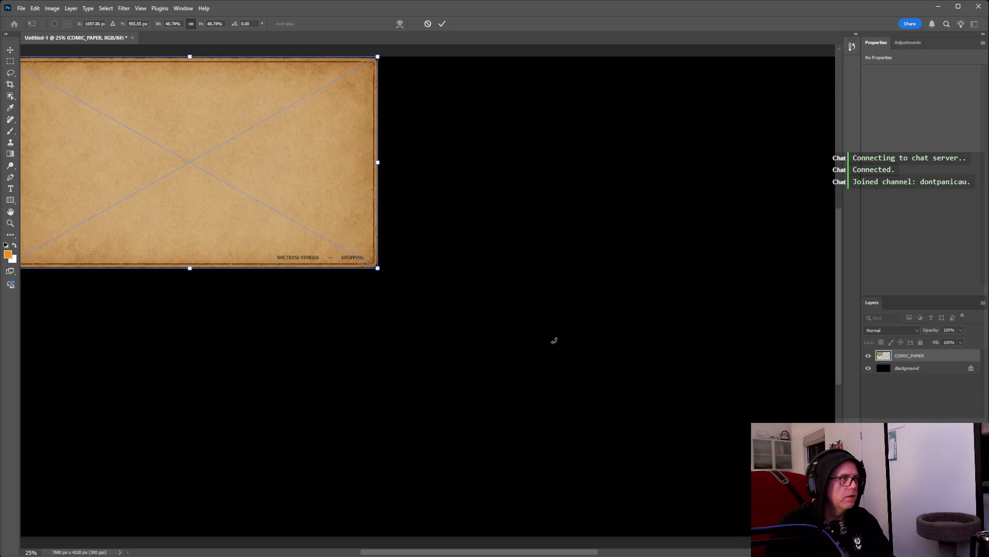
scroll(431, 260, up, 1)
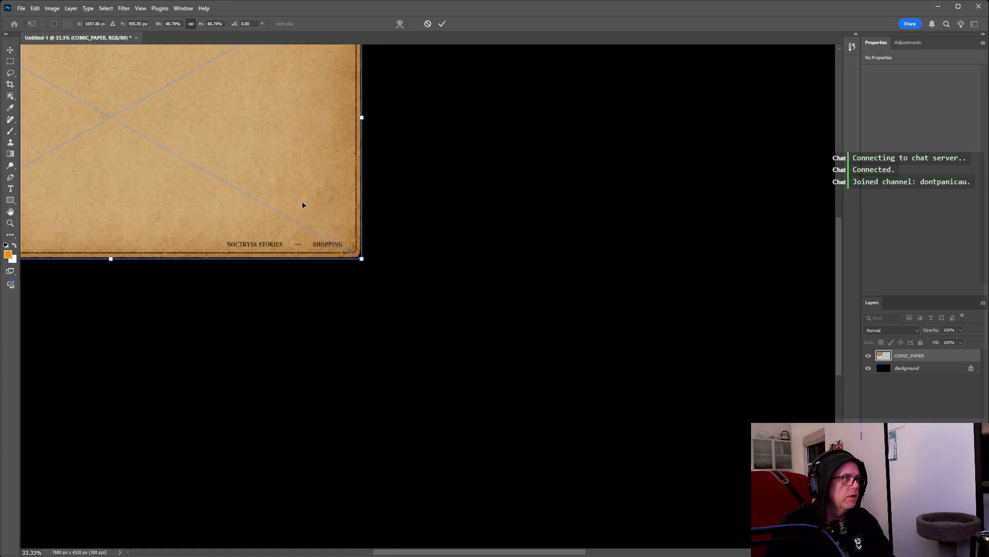
scroll(303, 204, up, 1)
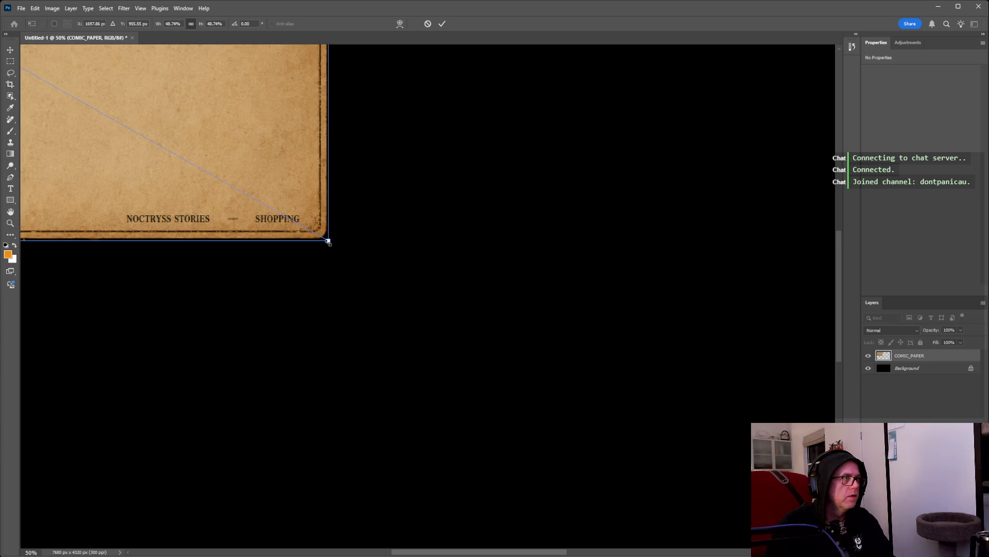
drag(424, 553, 331, 538)
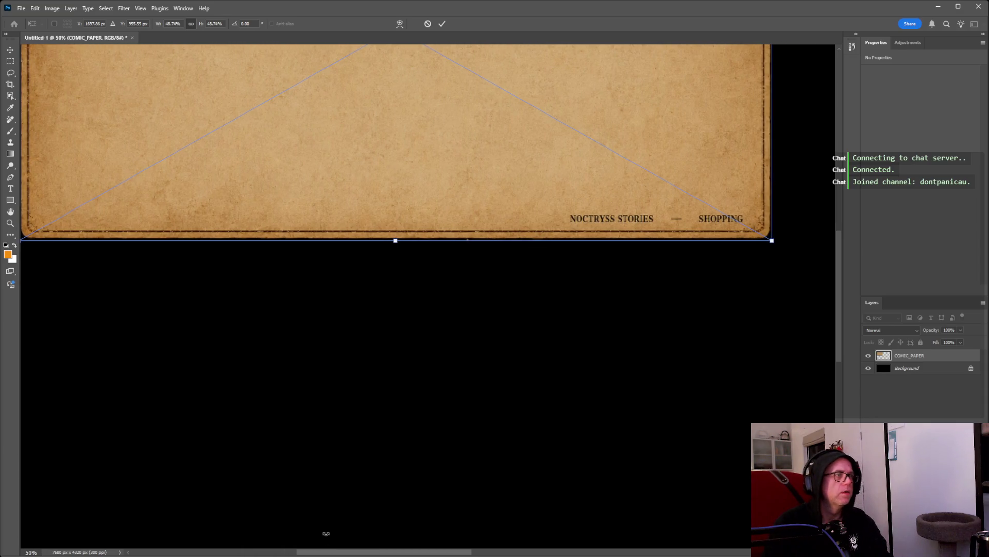
scroll(331, 515, down, 1)
scroll(355, 428, down, 1)
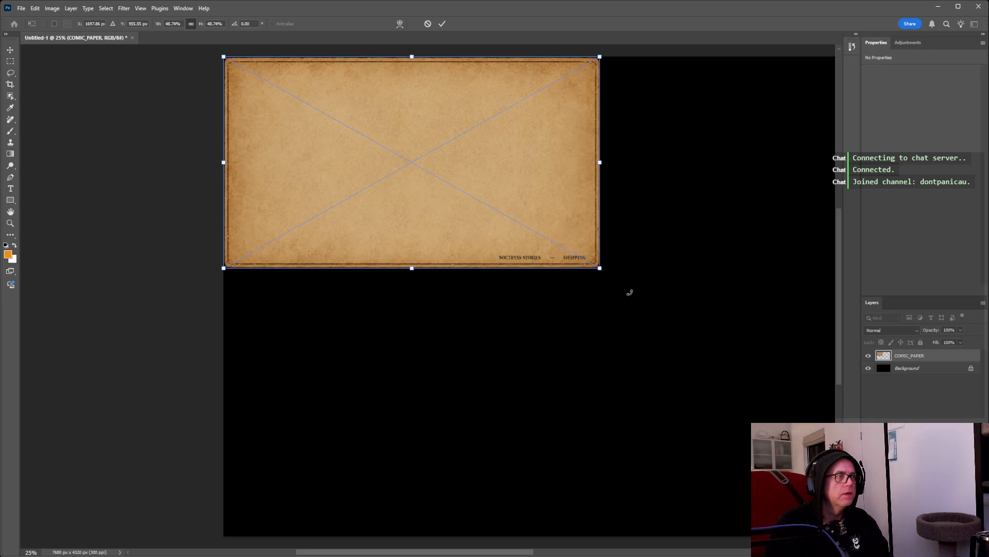
key(Return)
key(t)
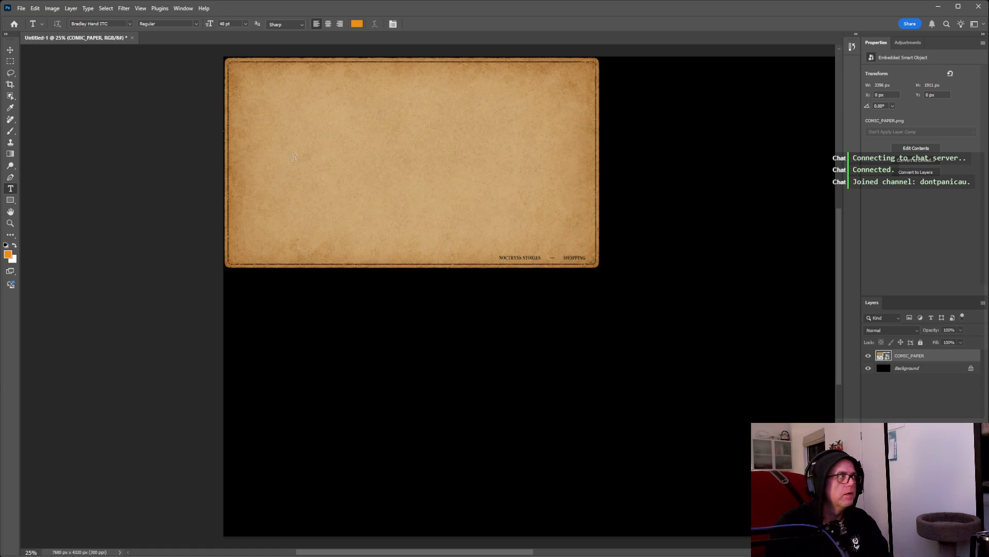
Select the COMIC_PAPER layer with the Move tool and zoom in on its footer text.
key(v)
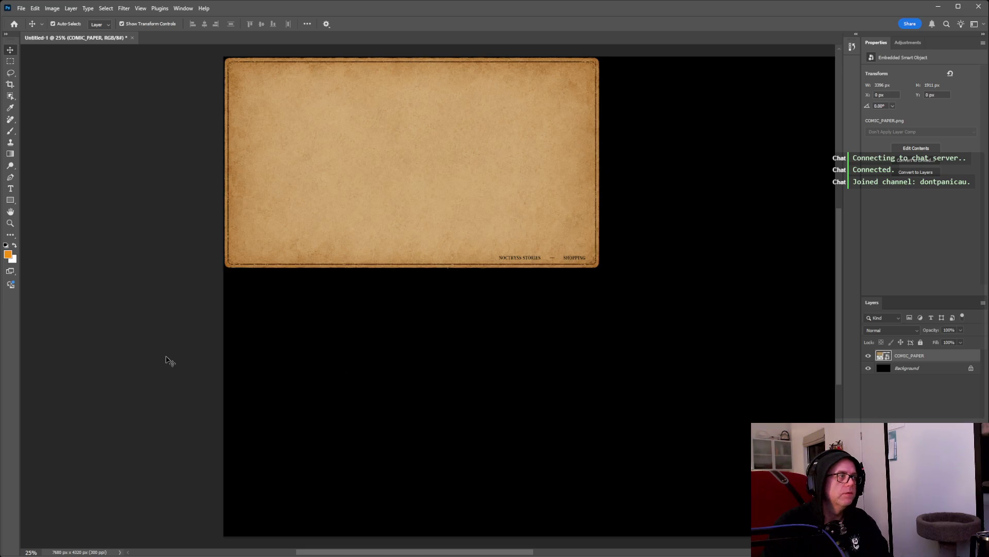
click(165, 356)
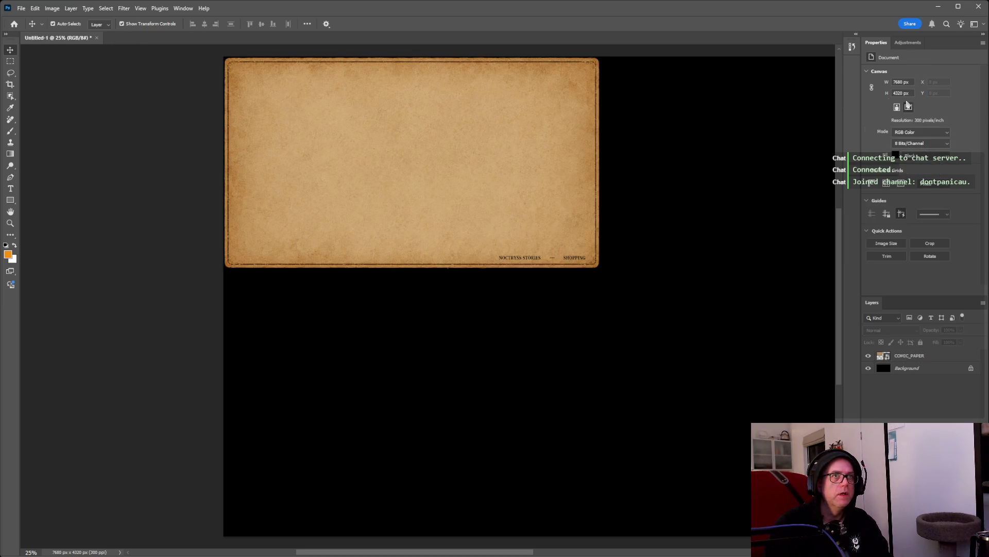
click(493, 267)
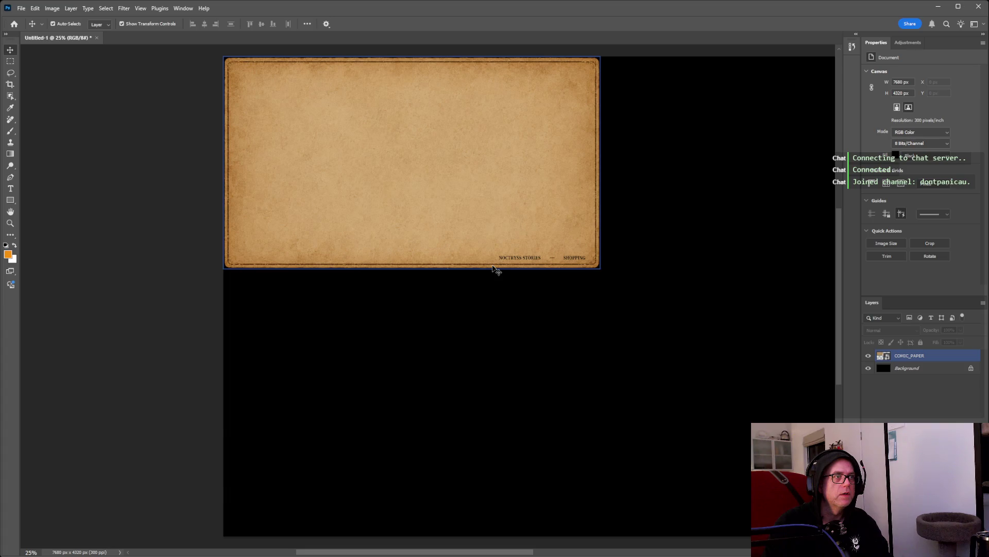
key(ctrl+plus)
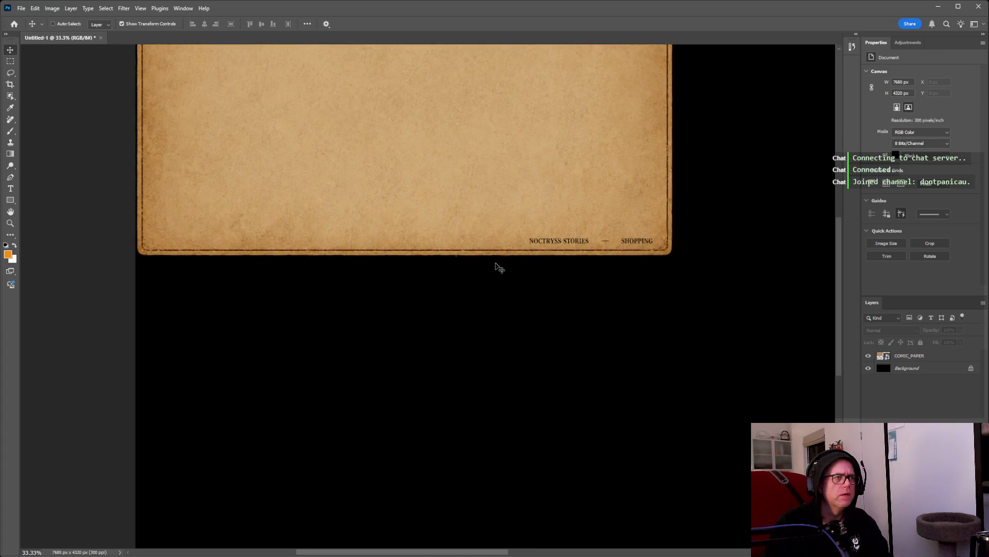
key(ctrl+plus)
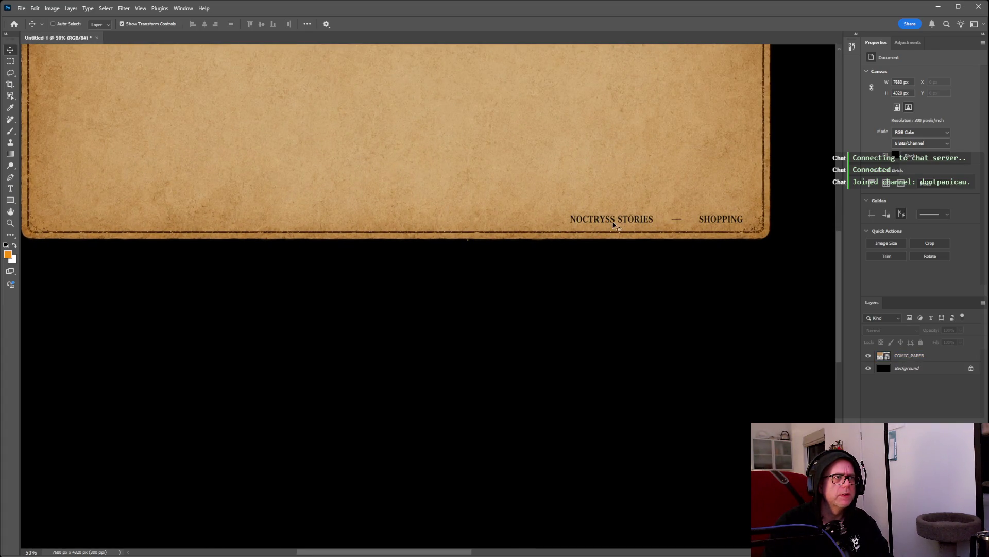
key(ctrl+minus)
key(ctrl+minus)
Enlarge the paper to about 71% with Free Transform and apply it.
click(908, 355)
key(ctrl+t)
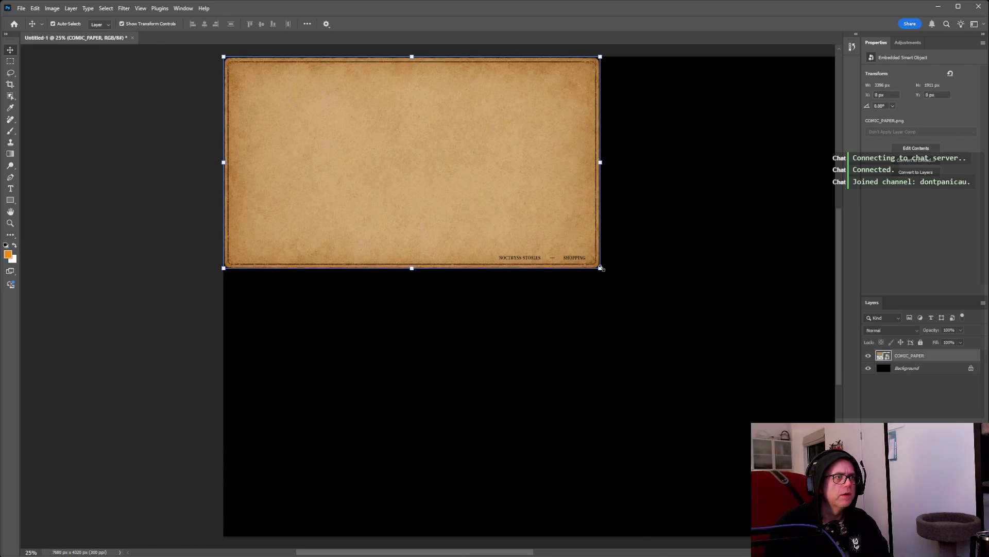
drag(602, 268, 783, 366)
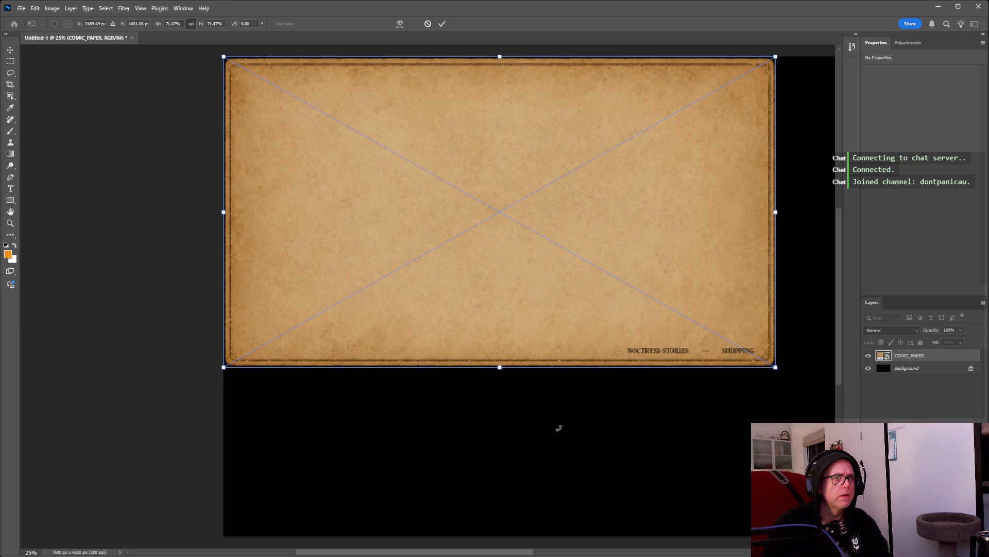
key(Return)
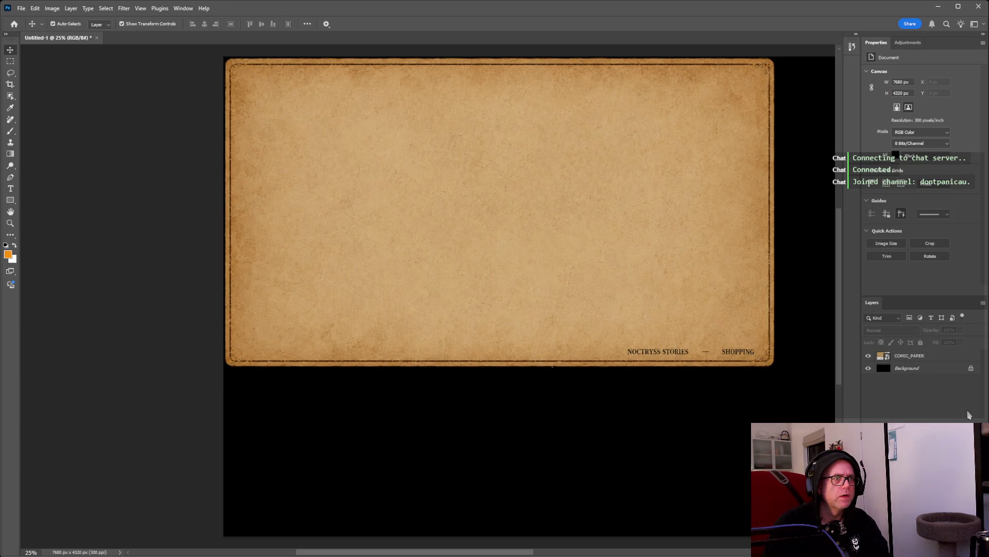
Fine-tune the paper texture slightly smaller so it nearly fills the canvas.
click(756, 328)
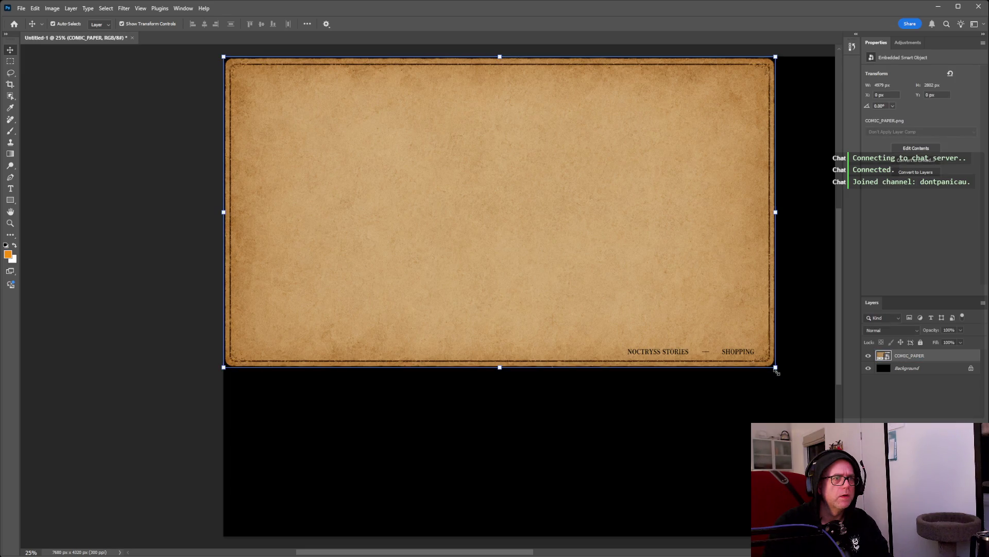
mouse_move(816, 387)
mouse_down()
mouse_move(708, 444)
mouse_move(768, 478)
mouse_up()
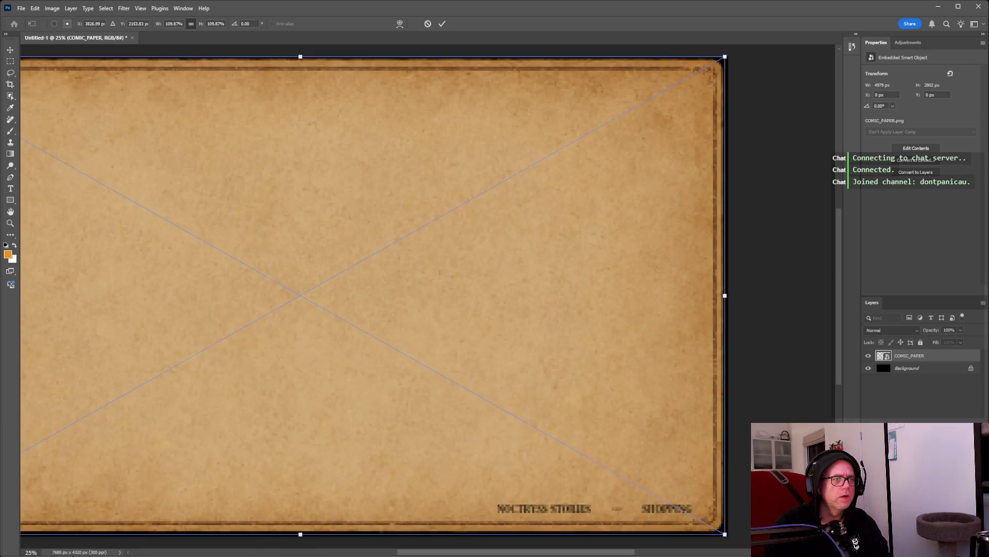
drag(730, 537, 727, 536)
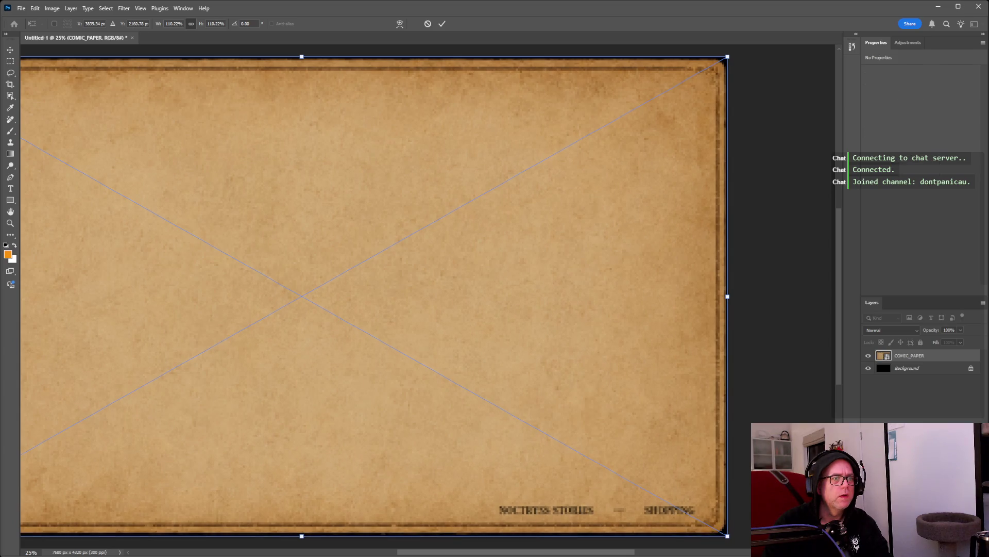
key(Return)
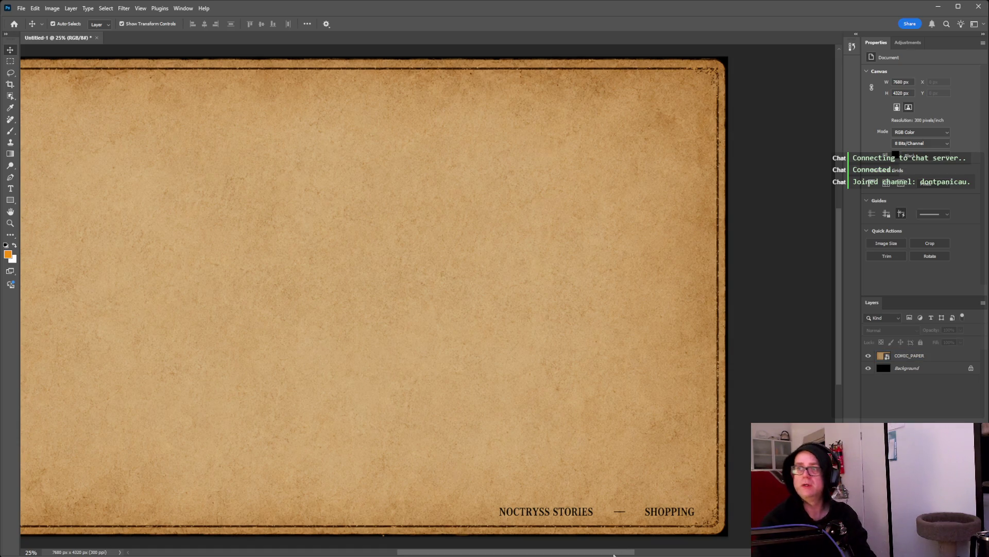
drag(613, 552, 612, 542)
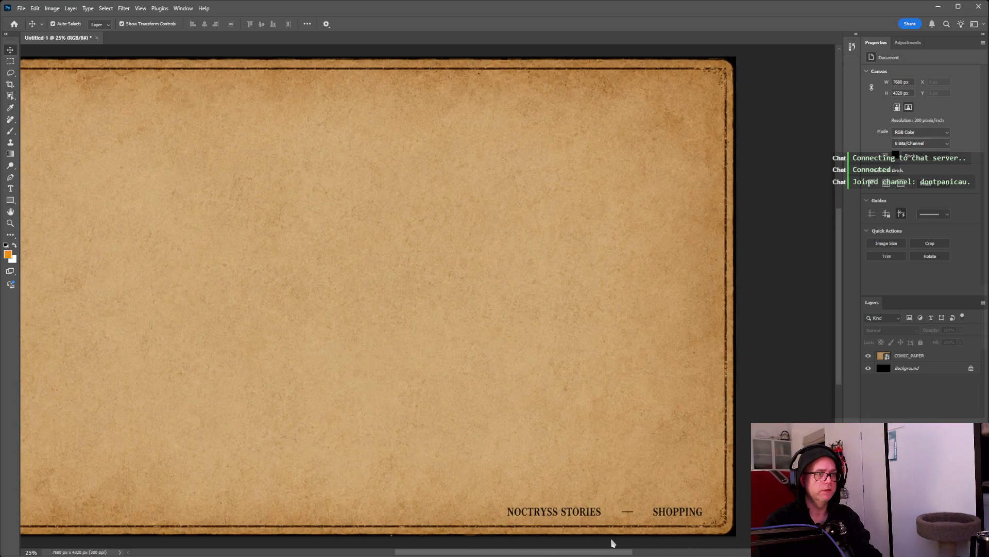
key(ctrl+minus)
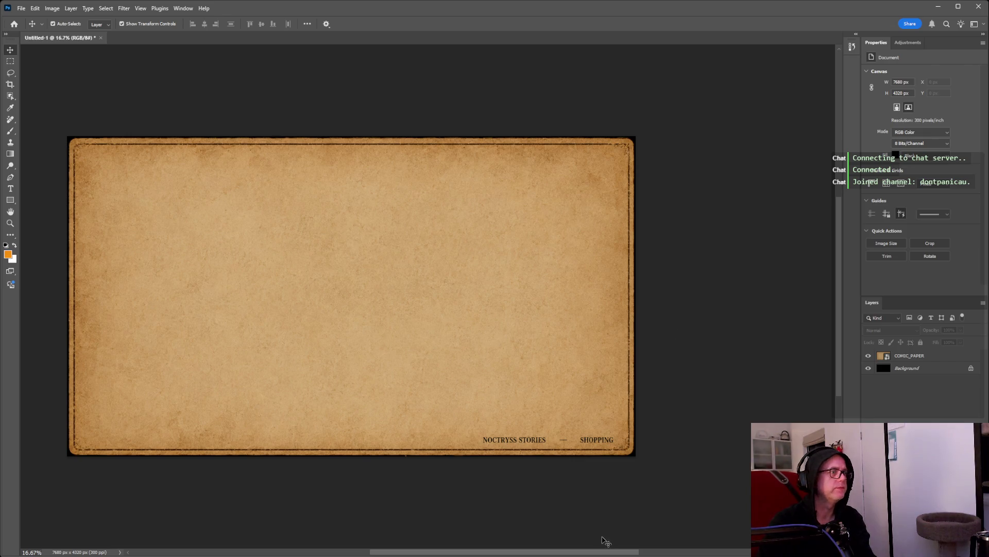
drag(605, 551, 578, 551)
key(ctrl+plus)
key(ctrl+minus)
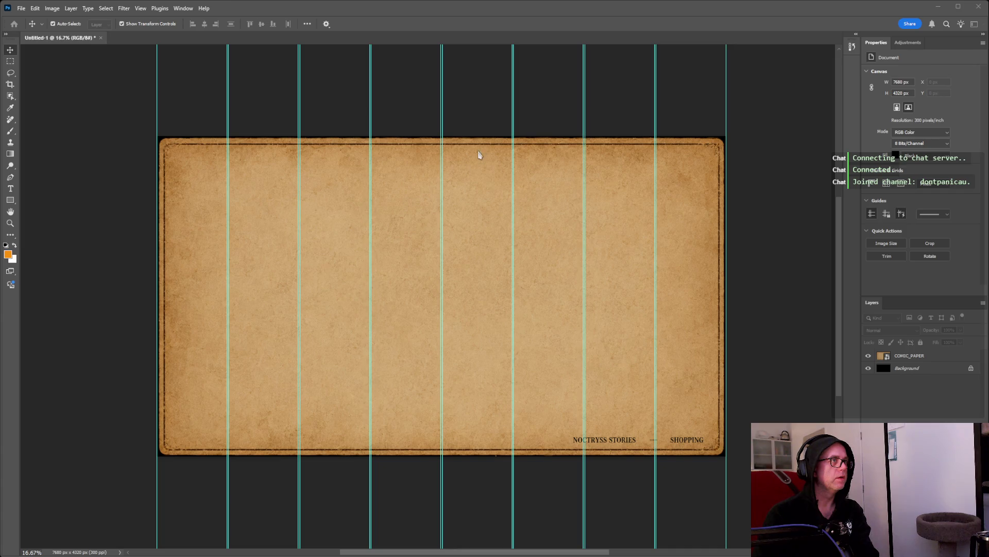
key(Return)
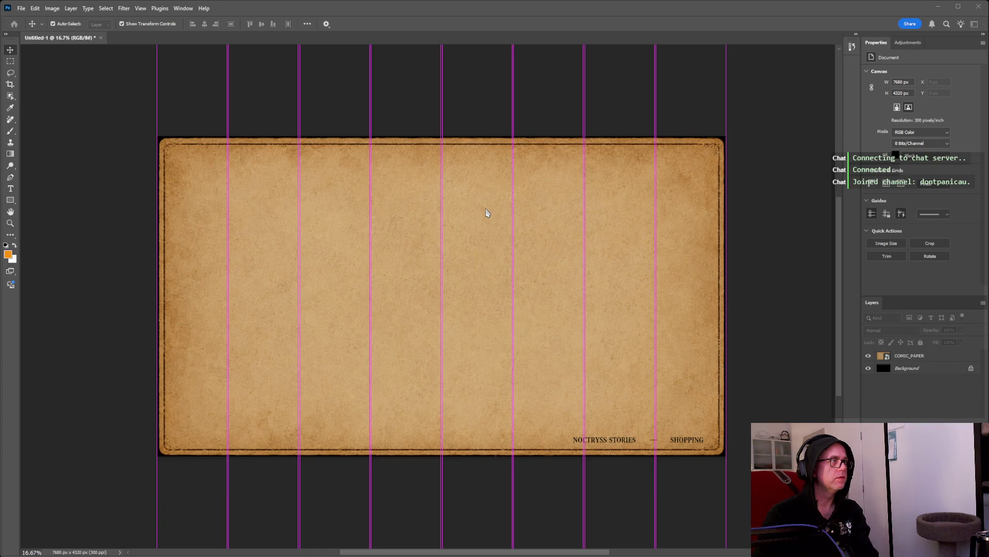
click(489, 214)
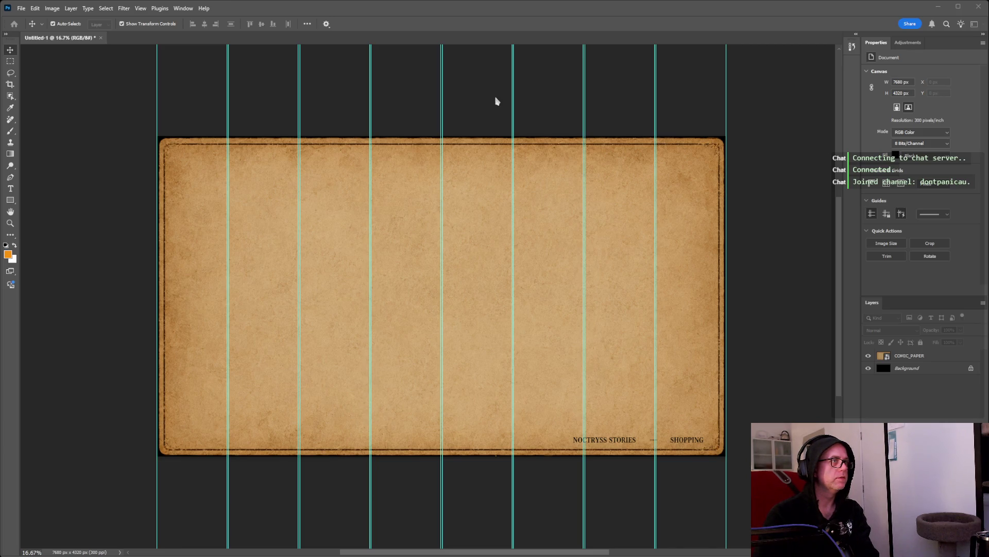
text(10)
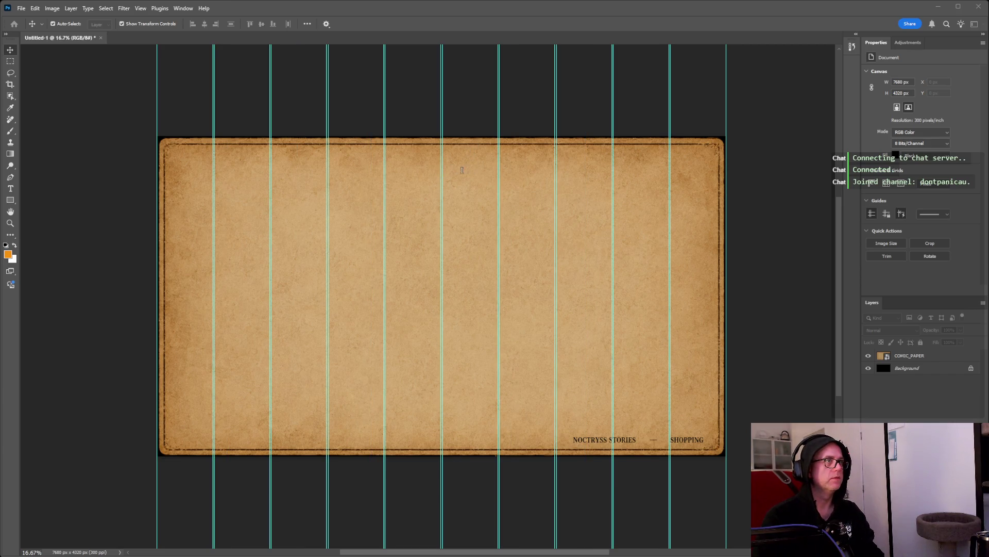
text(4)
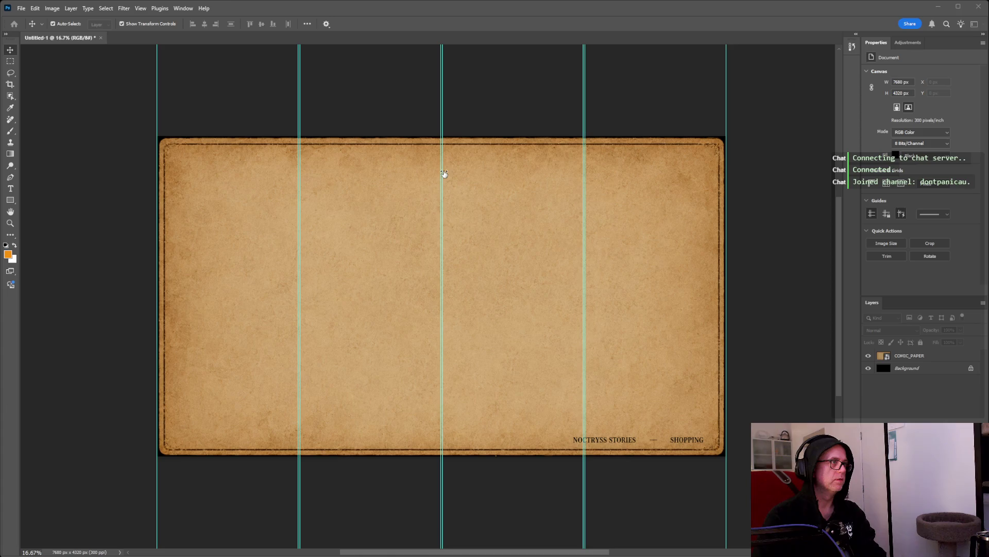
text(6)
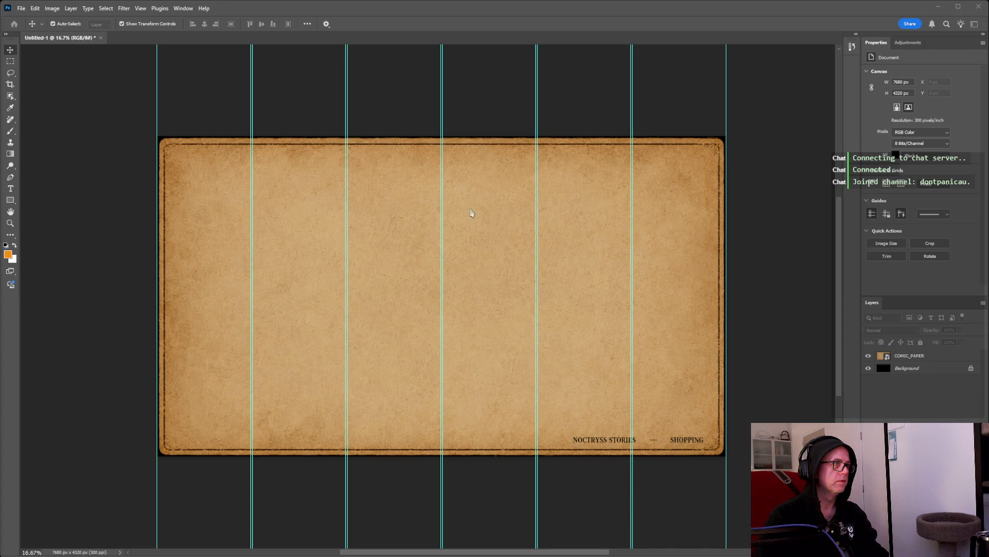
key(Escape)
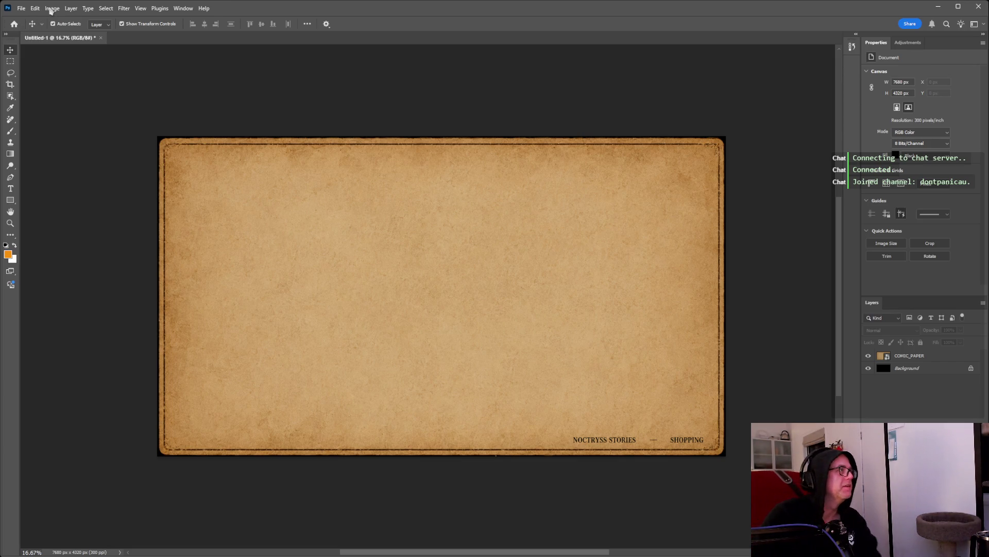
key(ctrl+v)
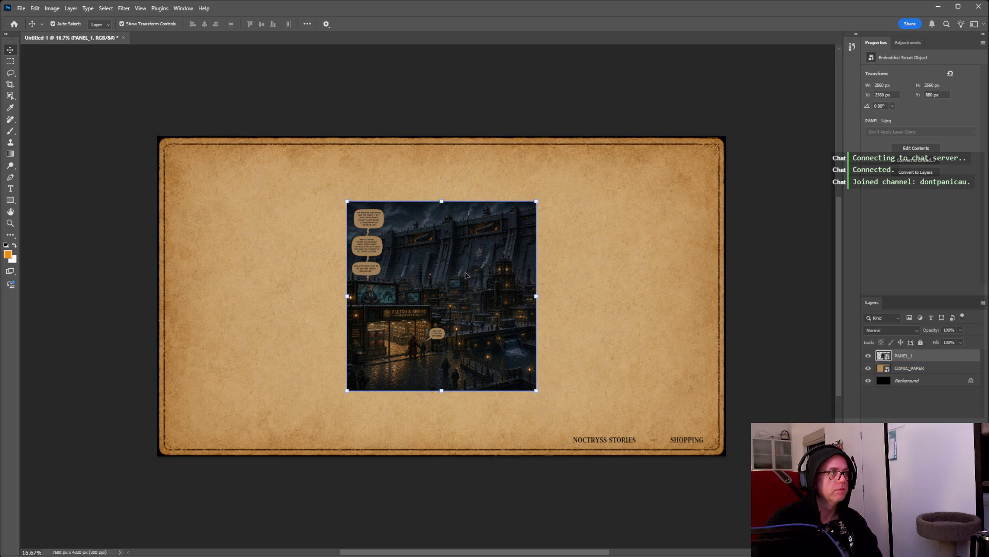
Move PANEL_1 to the paper's left edge and drop PANEL_2 onto the banner.
drag(454, 277, 315, 280)
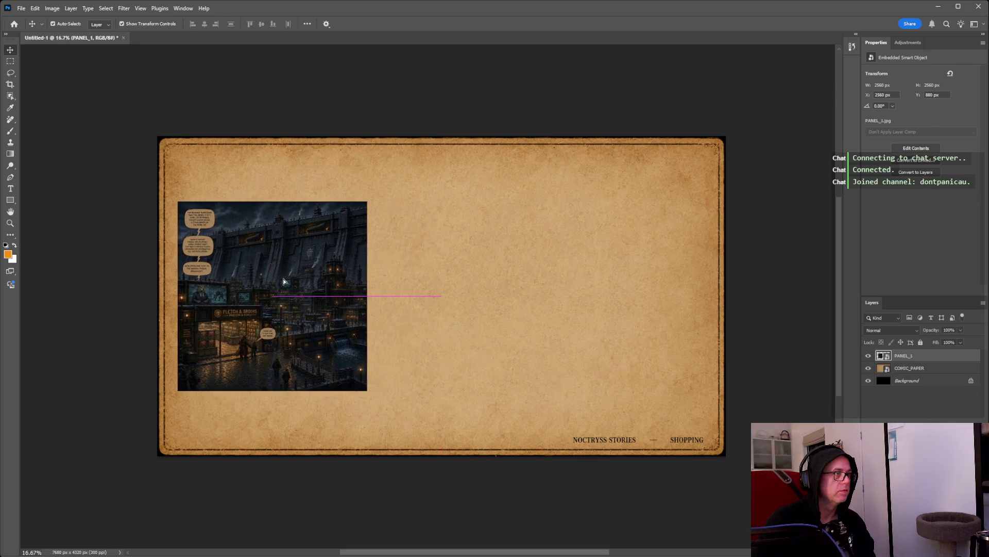
drag(315, 280, 288, 281)
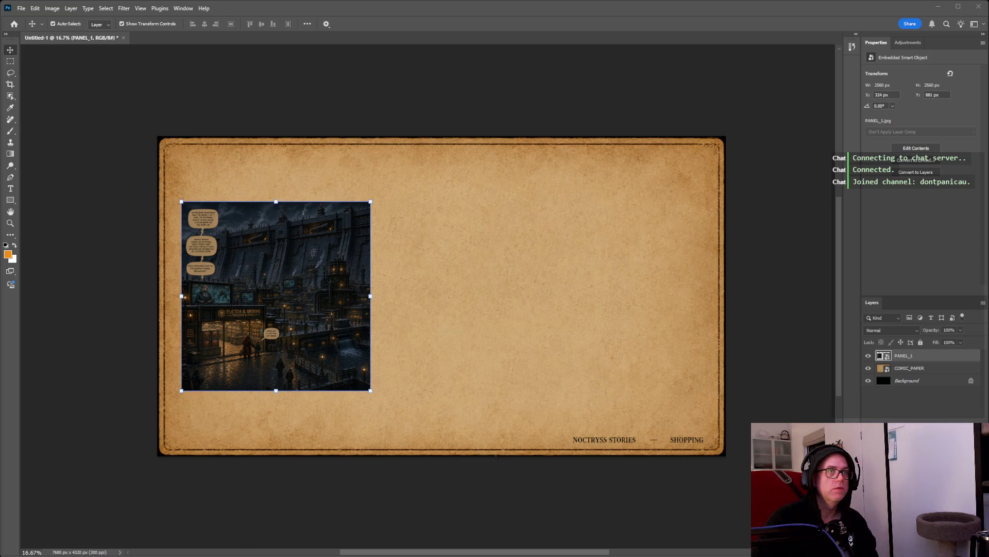
drag(500, 260, 516, 126)
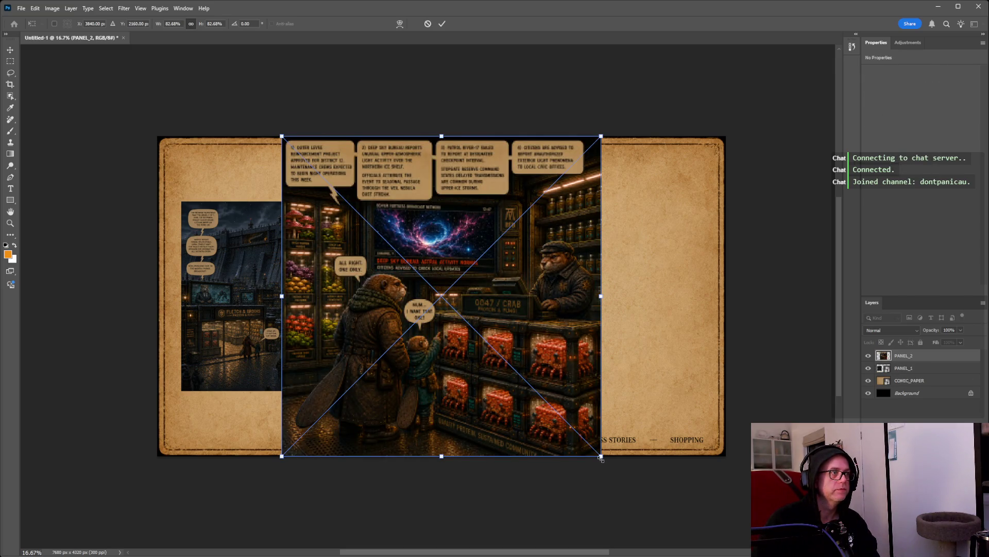
Place PANEL_2 and shrink it below 59% beside PANEL_1.
drag(601, 456, 581, 442)
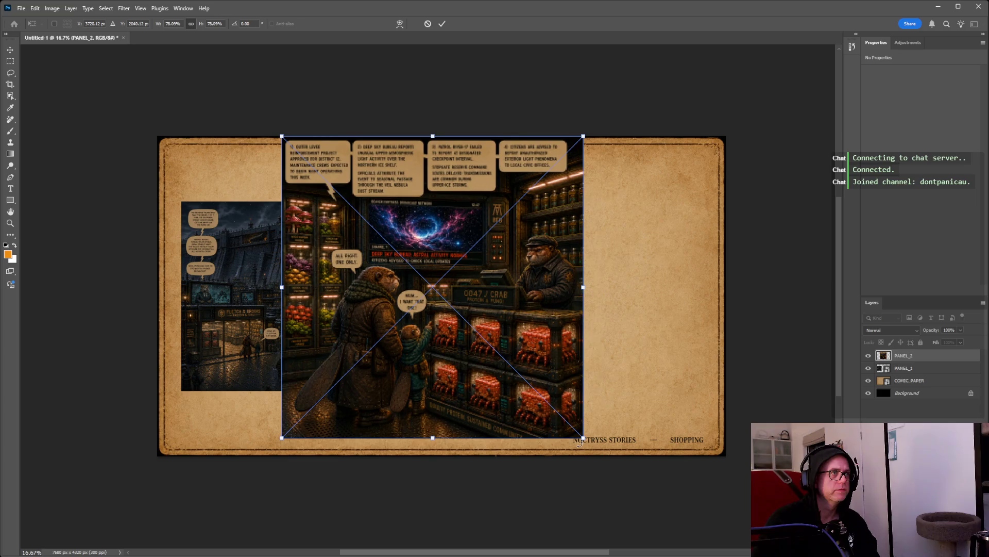
key(Return)
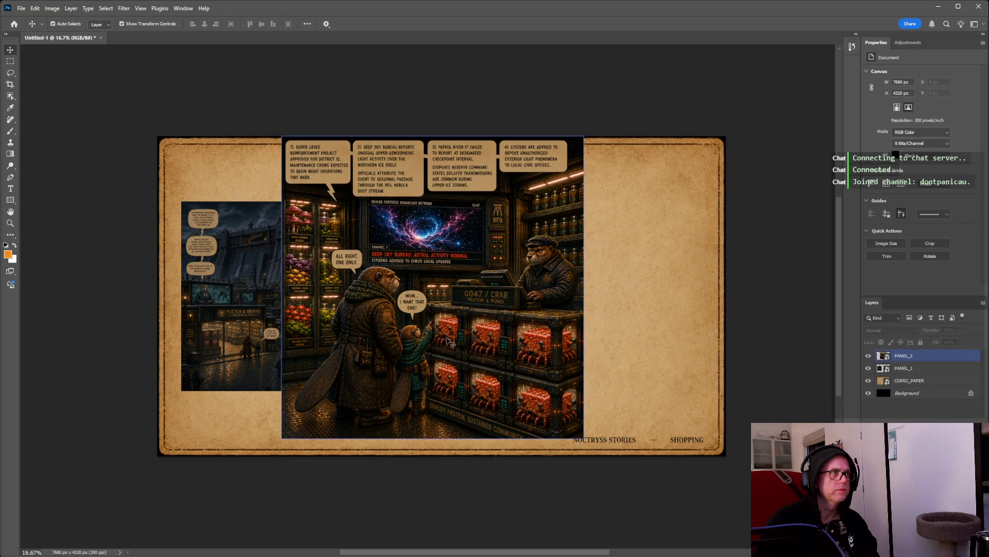
key(ctrl+t)
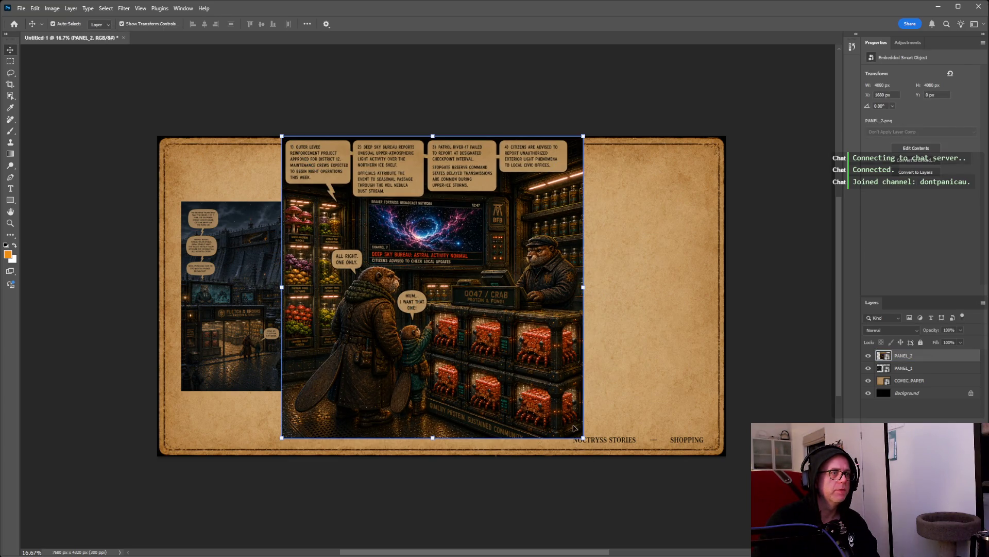
drag(584, 438, 466, 340)
drag(428, 246, 533, 312)
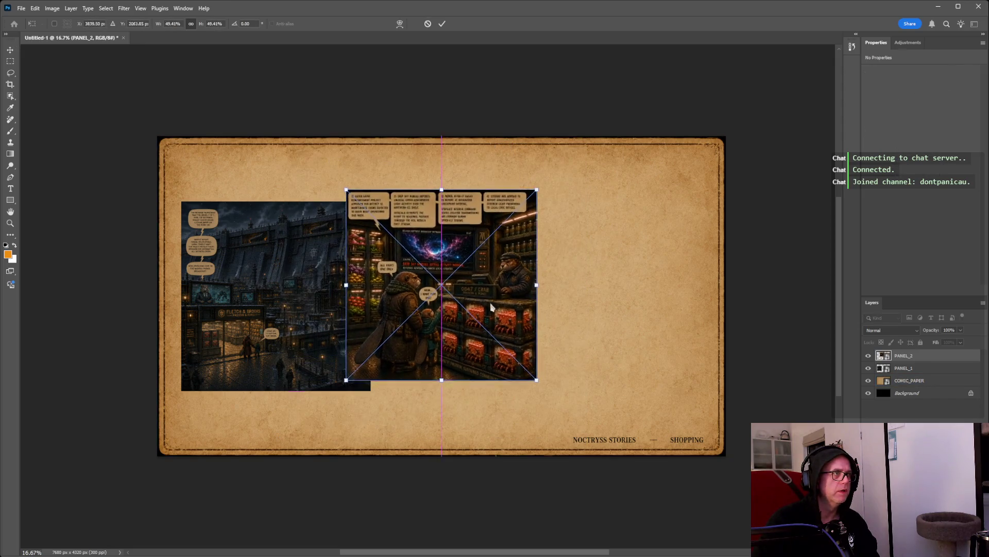
drag(578, 392, 575, 387)
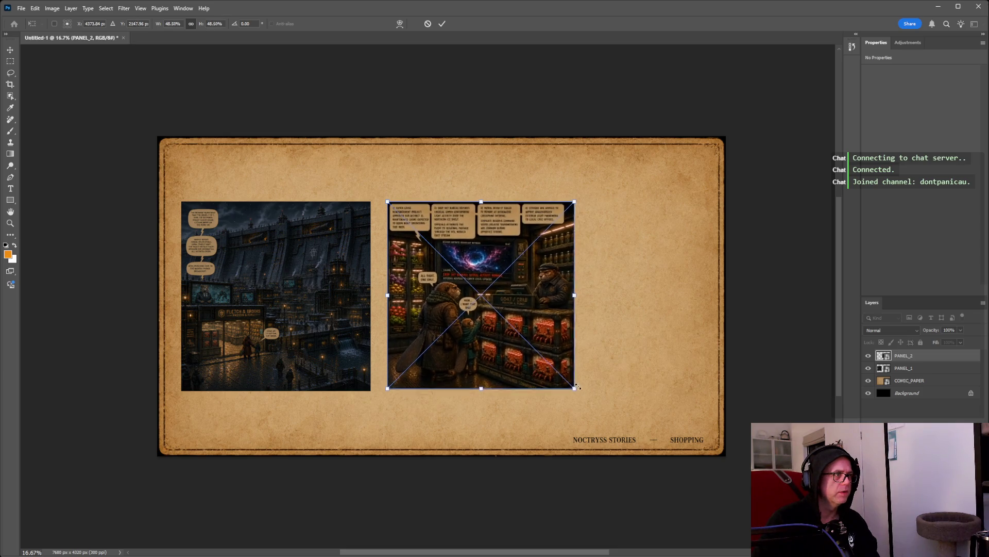
Match PANEL_2's size to PANEL_1 by overlaying them, then move it to PANEL_1's right.
drag(507, 305, 317, 301)
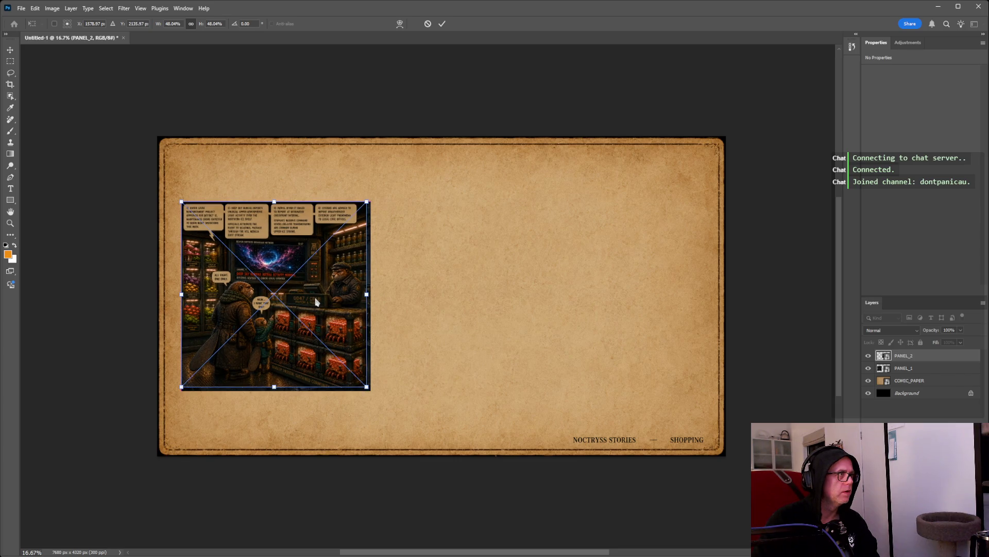
drag(367, 386, 374, 394)
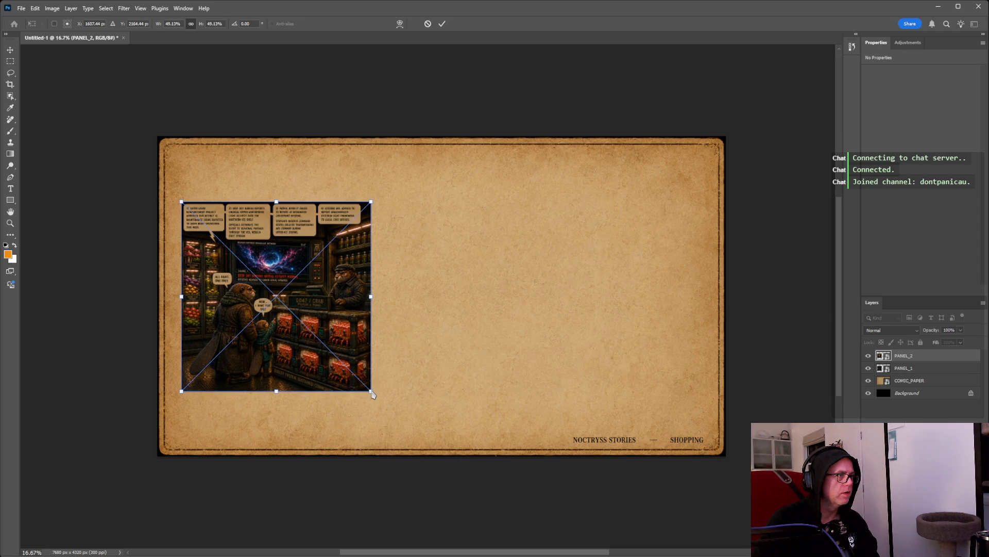
drag(373, 395, 373, 394)
drag(330, 287, 537, 296)
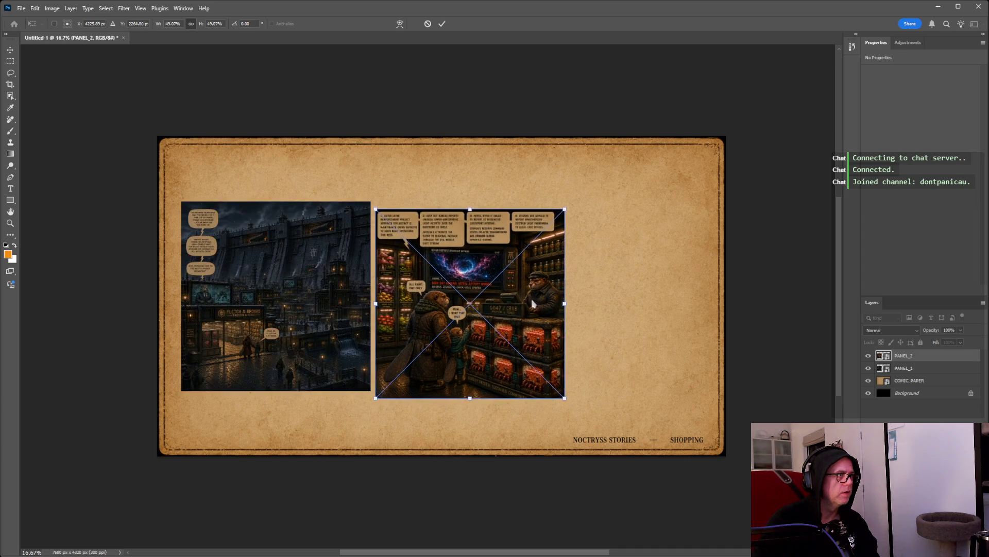
key(Return)
Shrink PANEL_2 slightly to match PANEL_1 and apply the final size.
click(441, 327)
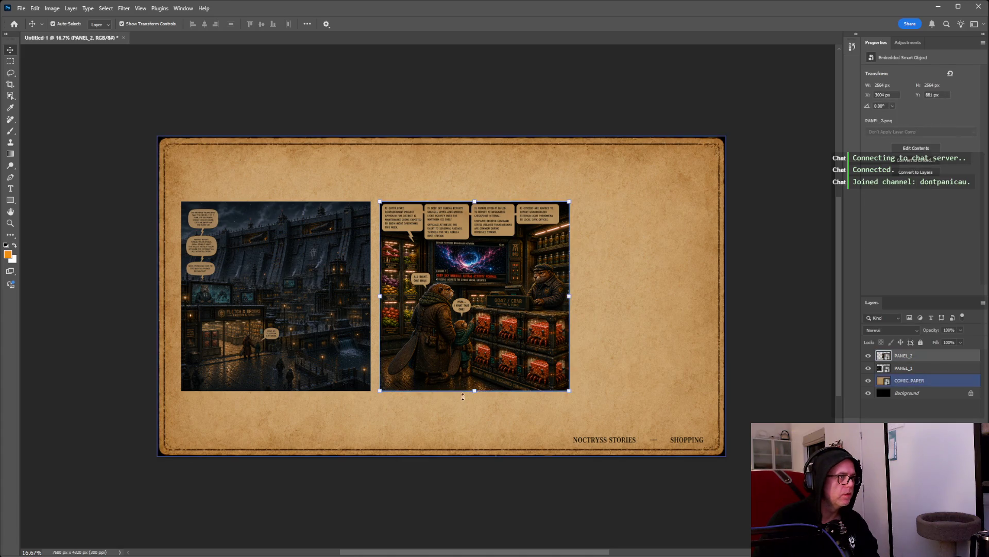
click(570, 391)
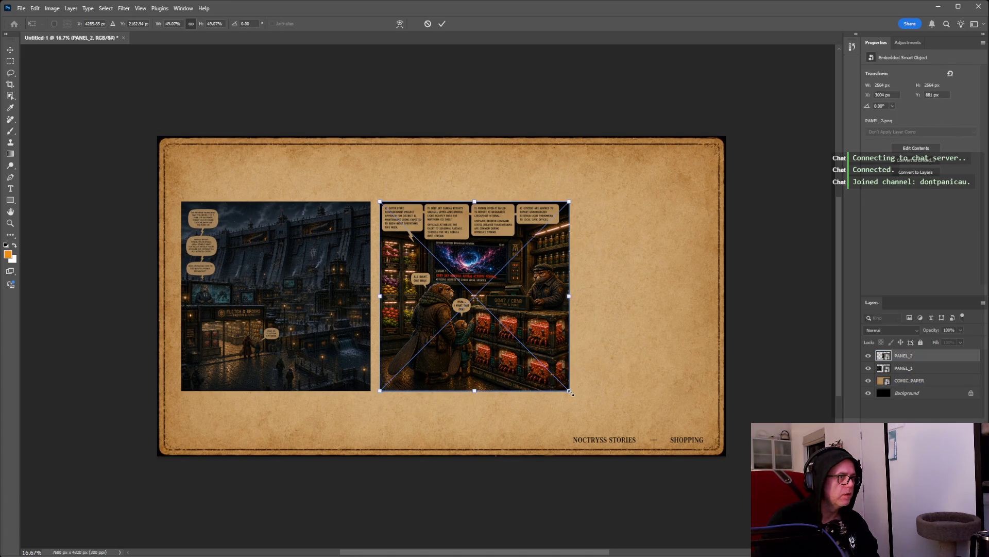
drag(570, 391, 573, 397)
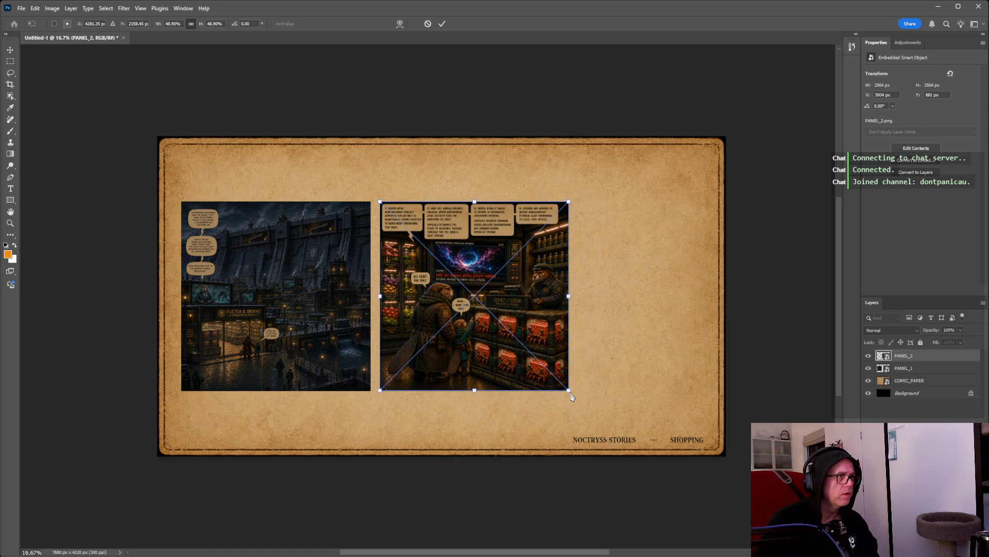
key(Return)
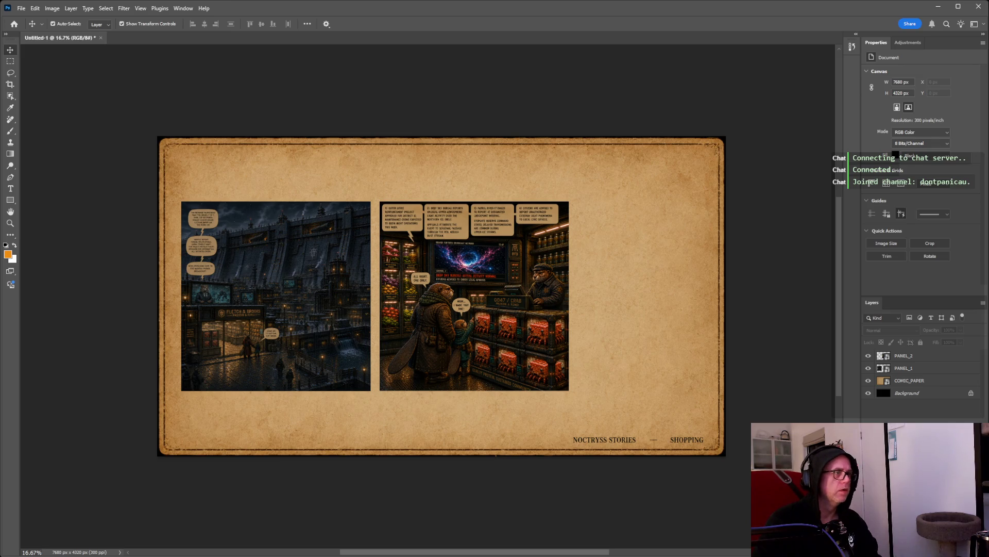
click(922, 369)
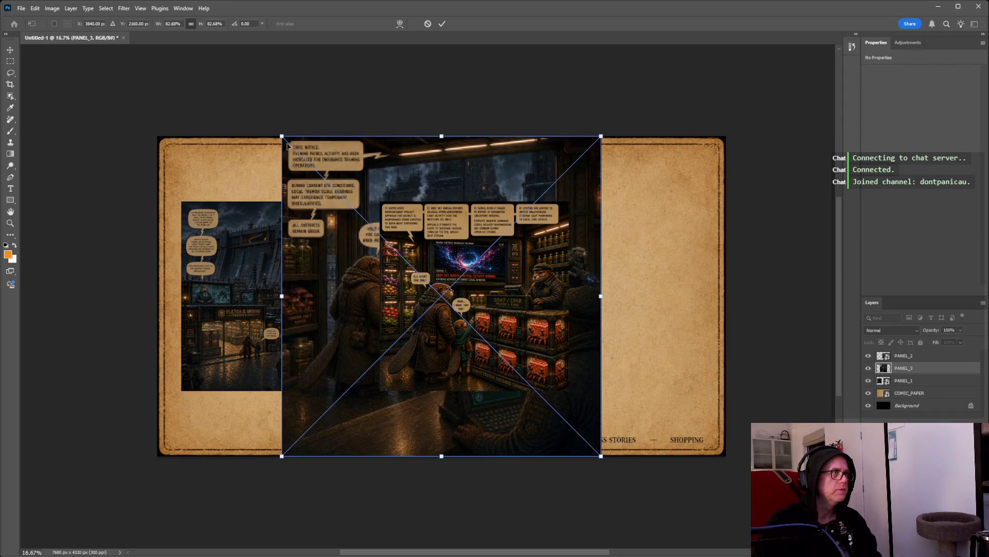
Shrink the street panel and place it beside the middle panel.
drag(282, 136, 457, 314)
drag(531, 363, 639, 257)
drag(574, 343, 549, 367)
drag(663, 289, 661, 305)
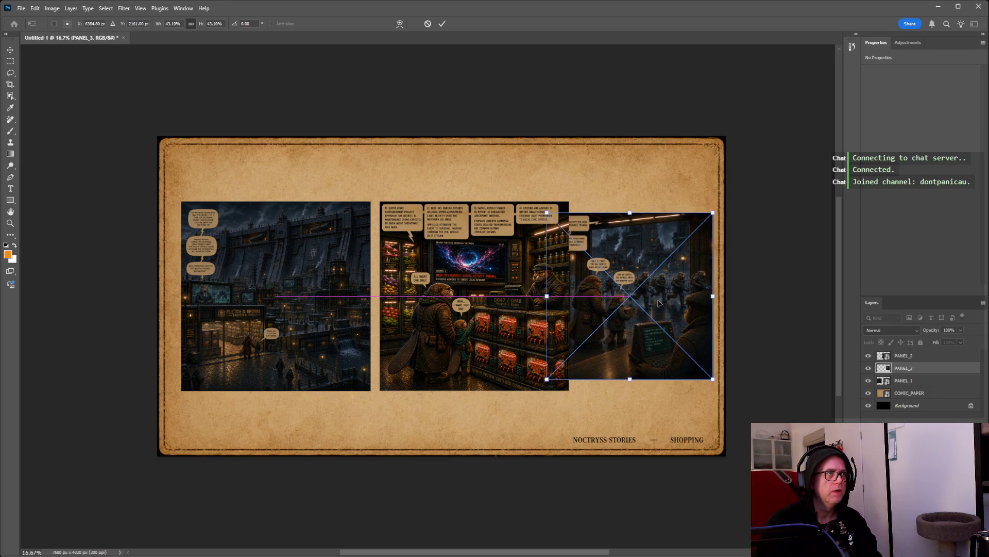
Settle the street panel level at about 40%, then drag the shop panel right.
drag(547, 380, 560, 365)
drag(644, 318, 644, 324)
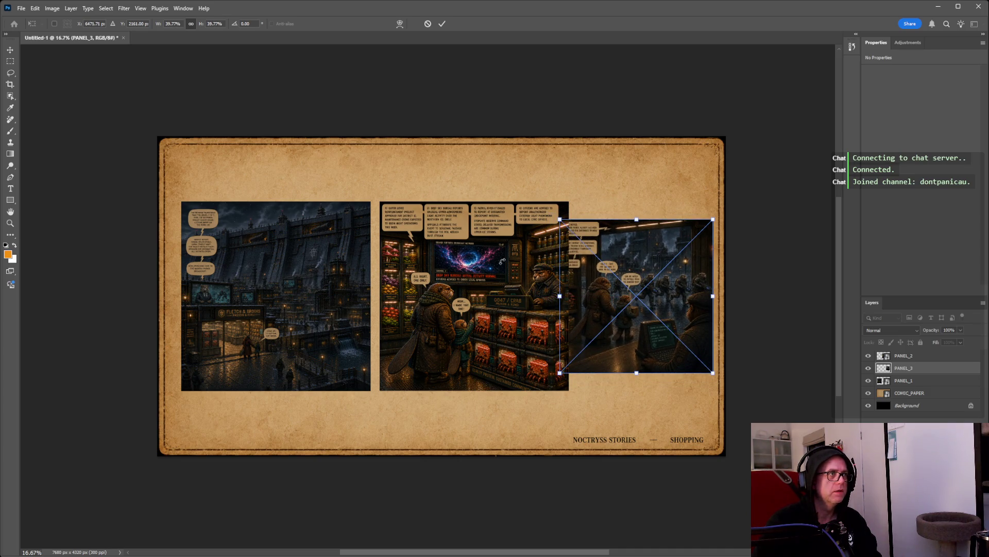
drag(502, 264, 502, 263)
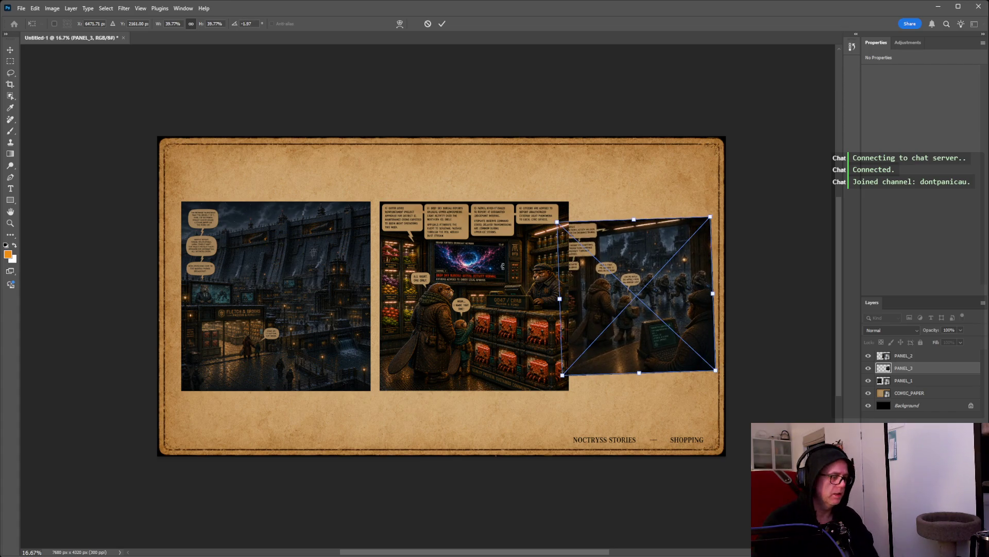
key(Return)
click(450, 236)
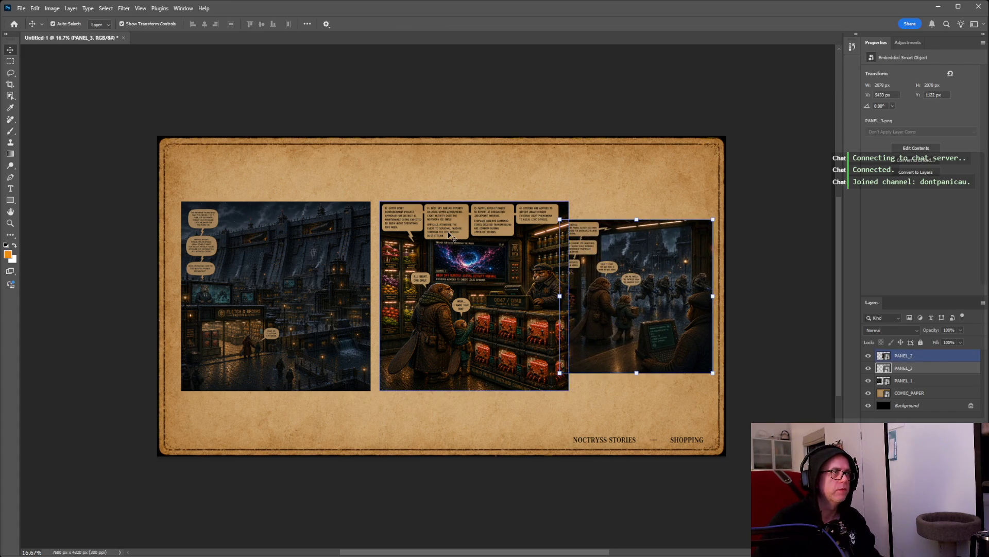
drag(407, 323, 551, 341)
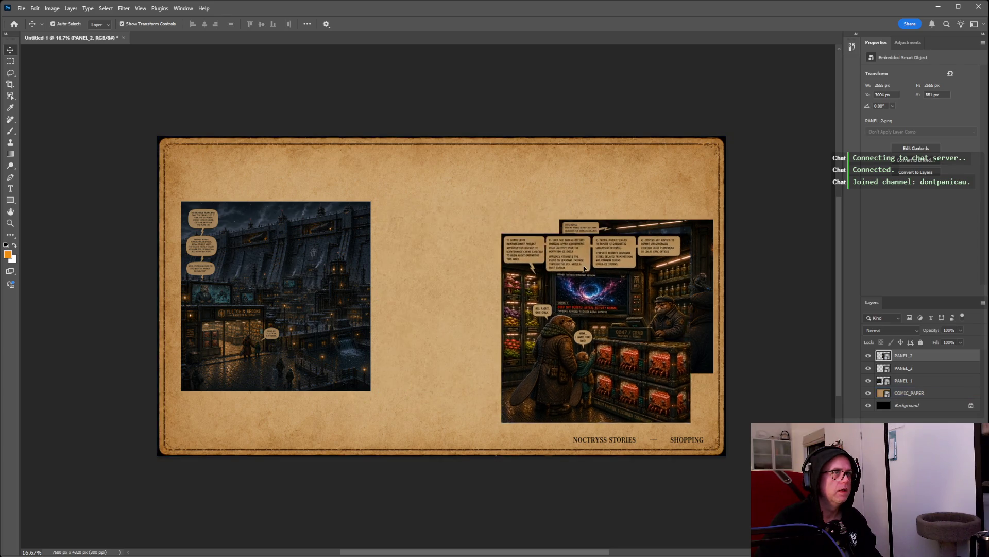
Shrink the shop panel to about 39% and move it back to the middle slot.
drag(524, 408, 564, 379)
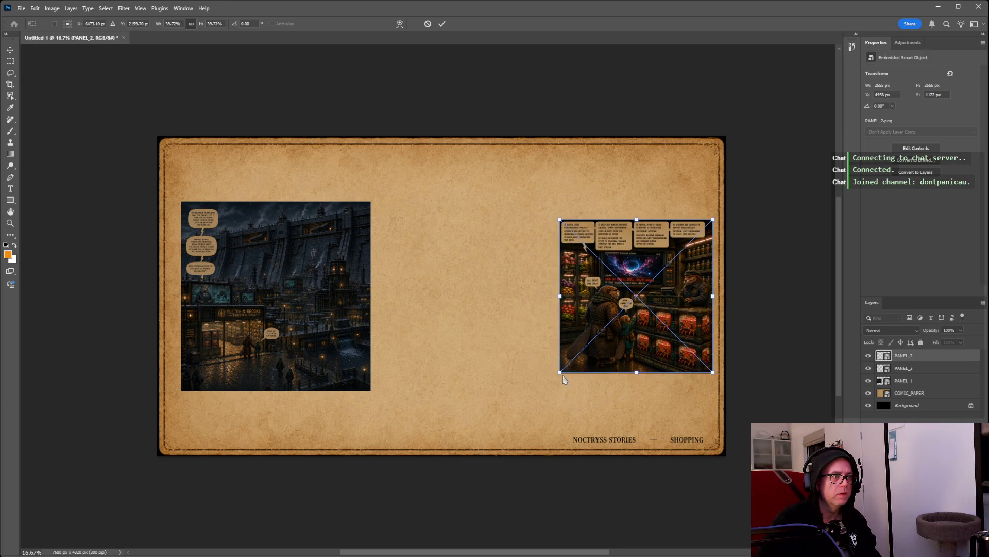
drag(642, 263, 468, 262)
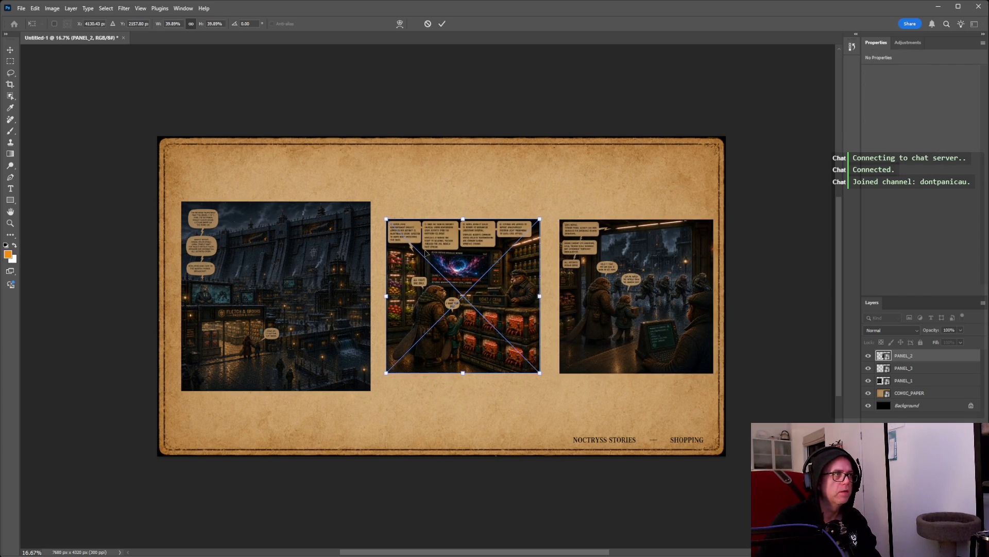
key(Return)
Shrink the dam panel and move it into the left slot.
mouse_move(293, 232)
mouse_down()
mouse_move(426, 270)
mouse_move(459, 251)
mouse_up()
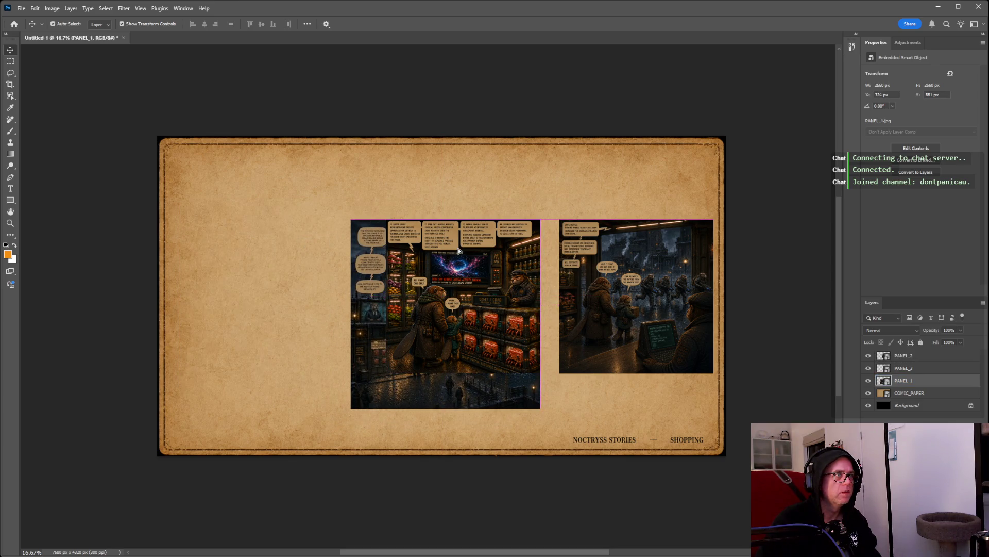
key(ctrl+t)
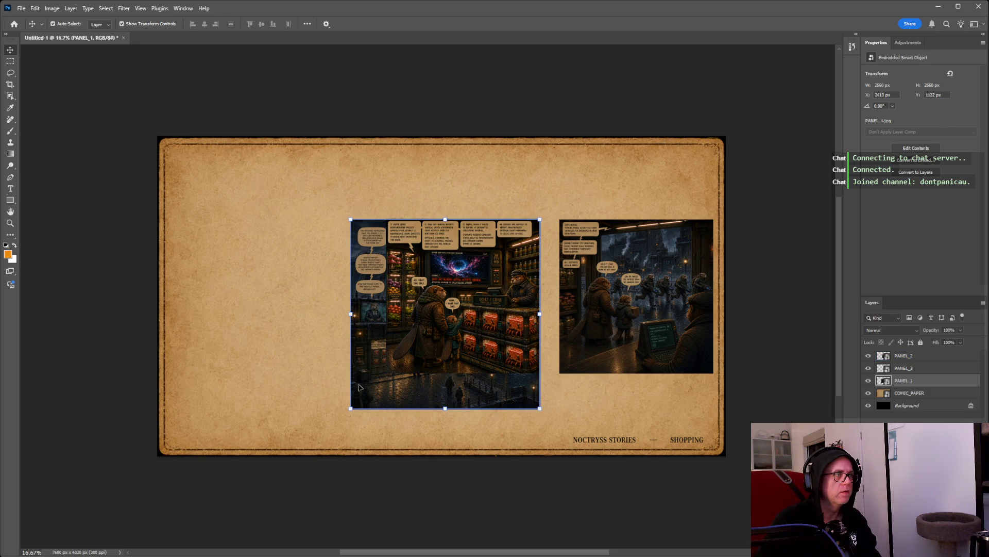
mouse_move(351, 408)
mouse_down()
mouse_move(405, 359)
mouse_move(389, 379)
mouse_up()
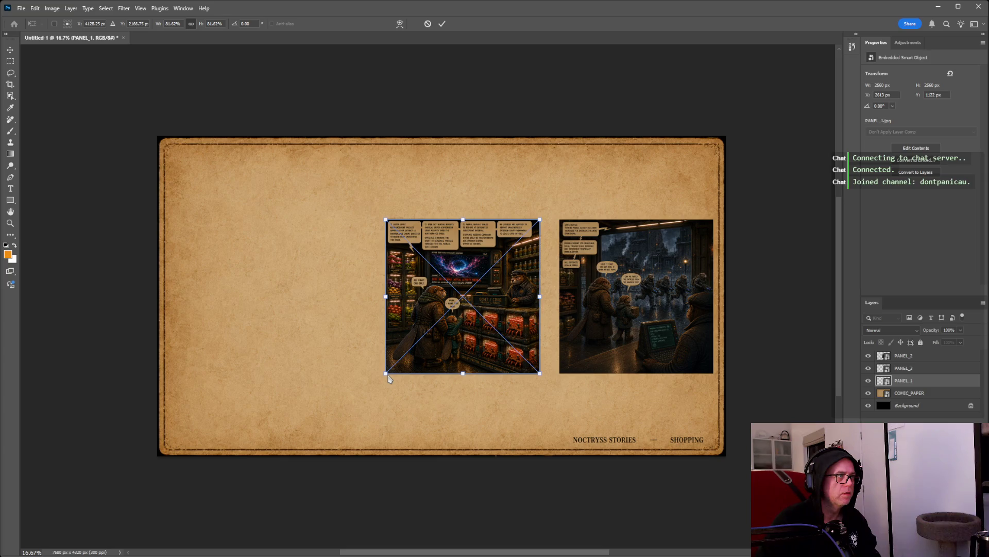
drag(518, 296, 318, 296)
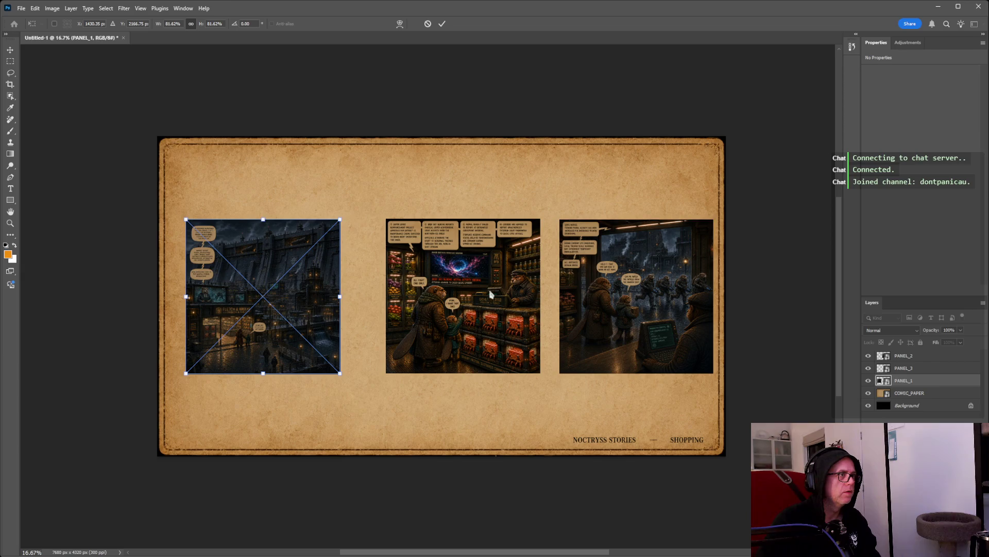
key(Return)
Nudge the shop and street panels so all three sit evenly spaced.
click(464, 285)
drag(474, 278, 462, 277)
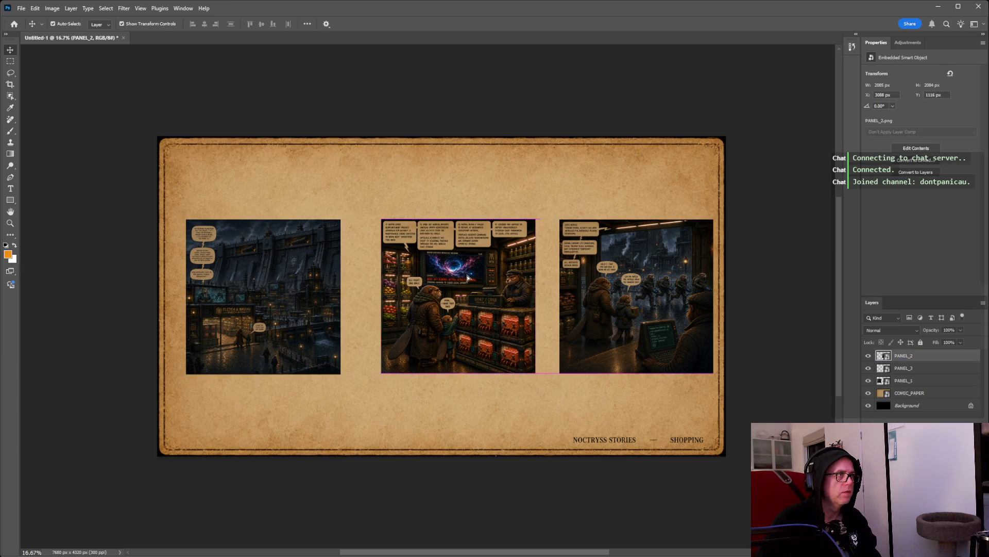
click(658, 292)
mouse_move(659, 292)
mouse_down()
mouse_move(645, 292)
mouse_move(662, 293)
mouse_up()
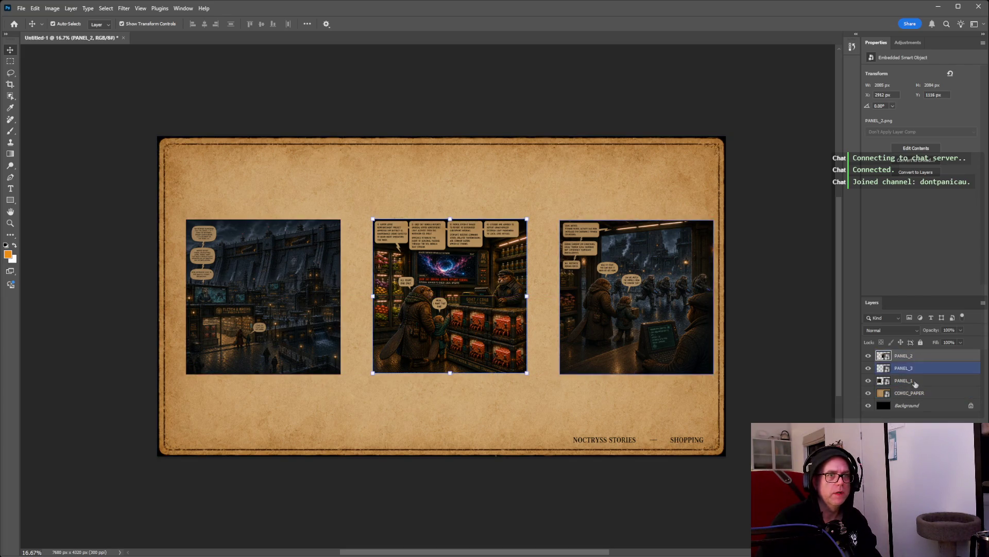
Select PANEL_1–3, snap the row to the canvas centre, and trial-scale it to 118.30%.
ctrl+shift+click(475, 254)
drag(475, 254, 453, 268)
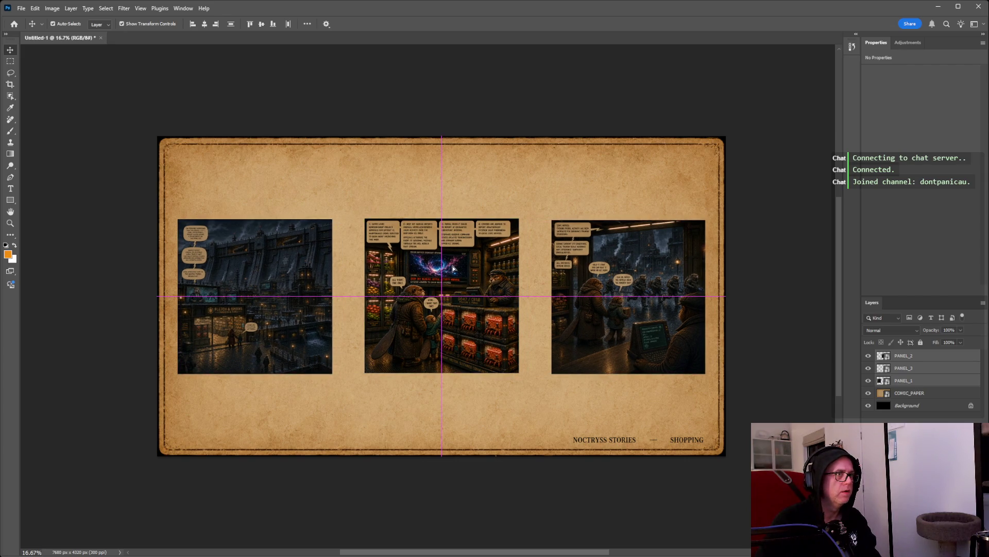
drag(453, 269, 453, 268)
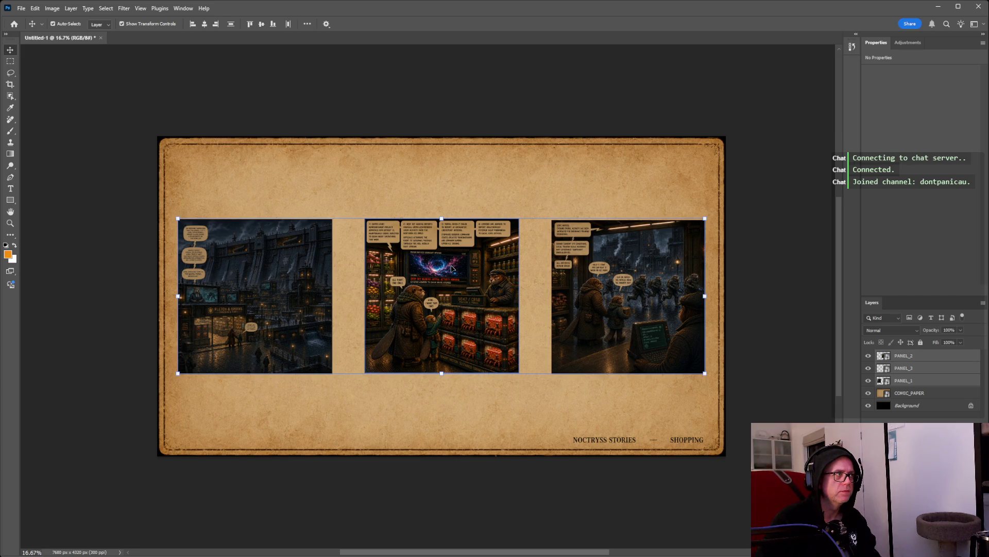
drag(441, 217, 441, 189)
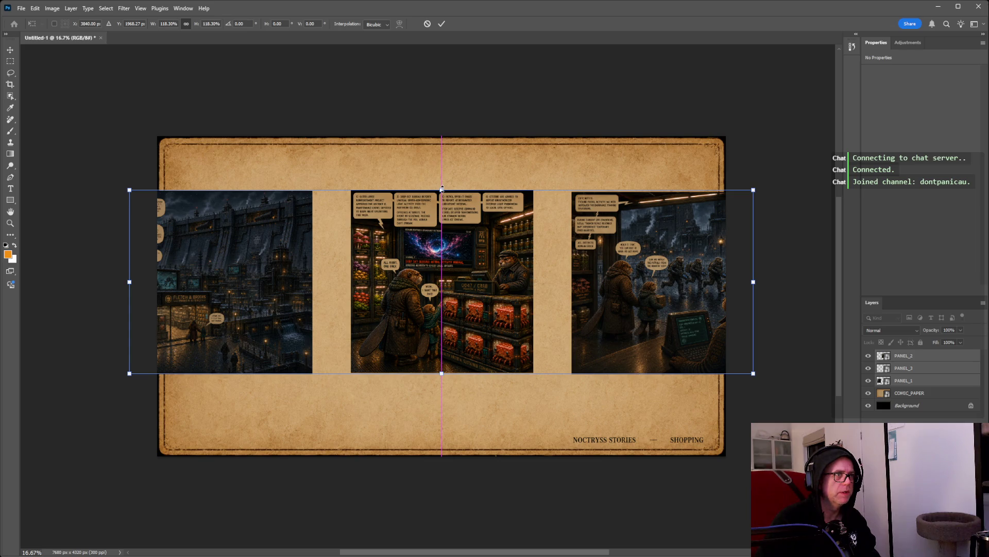
Undo the 118% scale, recentre the panel row, and revert a trial 105% enlargement to 100%.
key(ctrl+z)
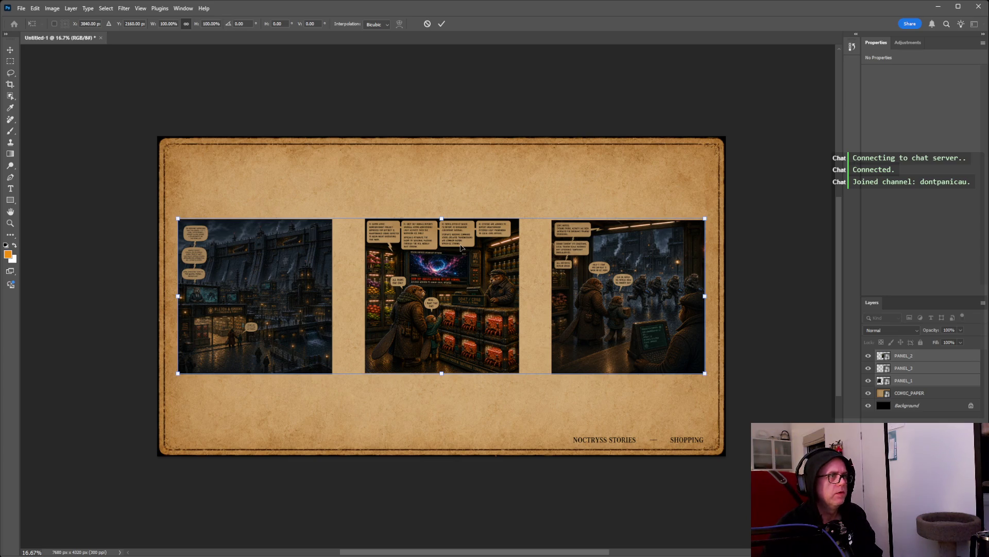
drag(460, 247, 461, 247)
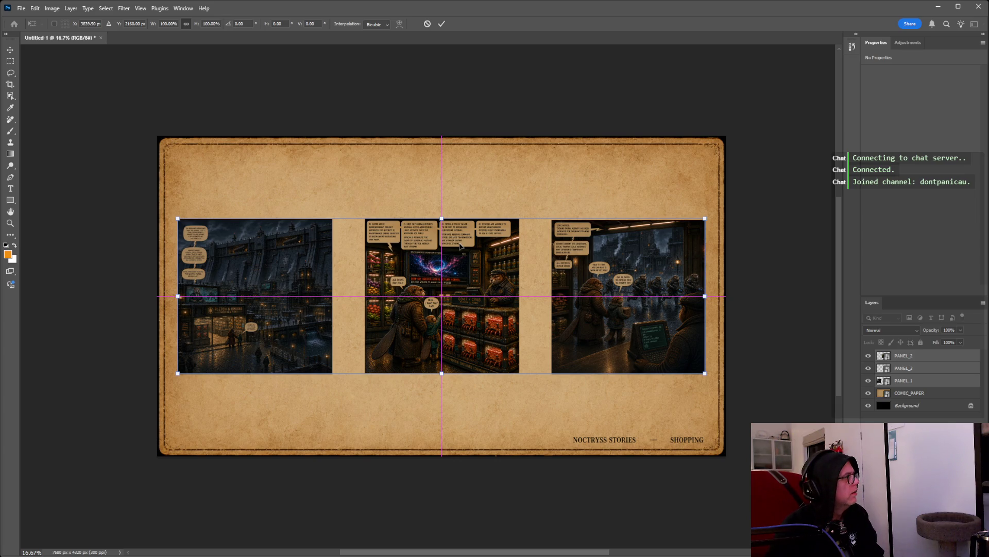
drag(460, 246, 460, 247)
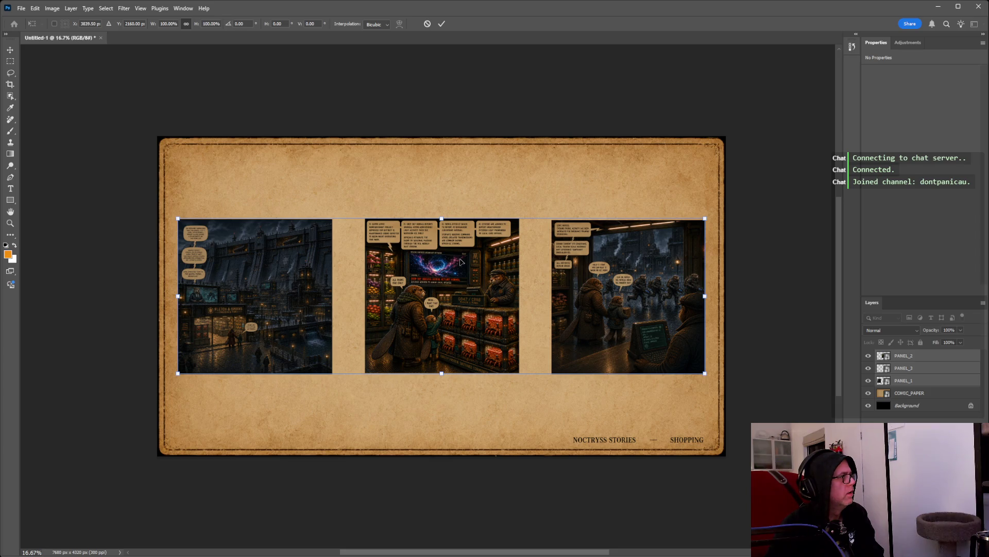
drag(442, 219, 443, 213)
key(ctrl+z)
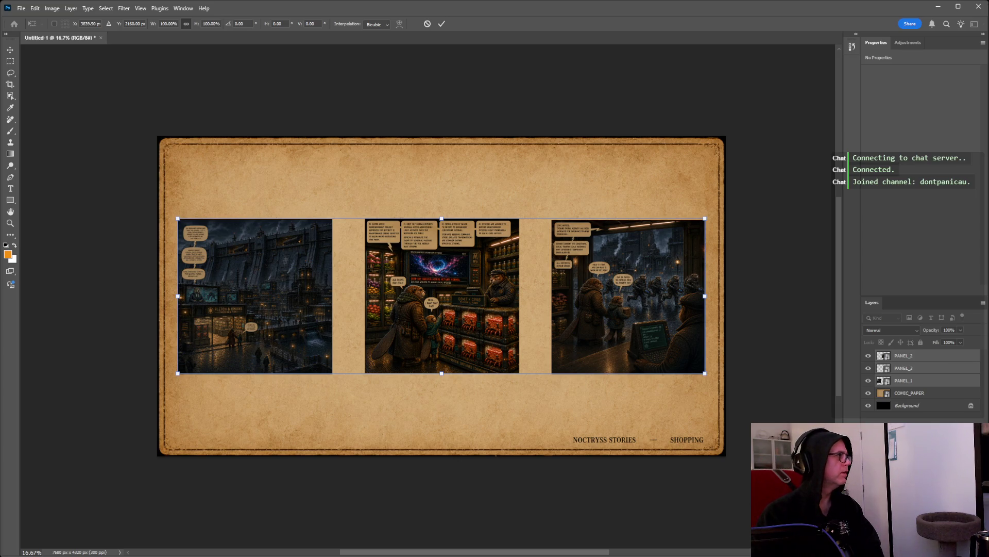
click(933, 355)
shift+click(931, 368)
shift+click(925, 381)
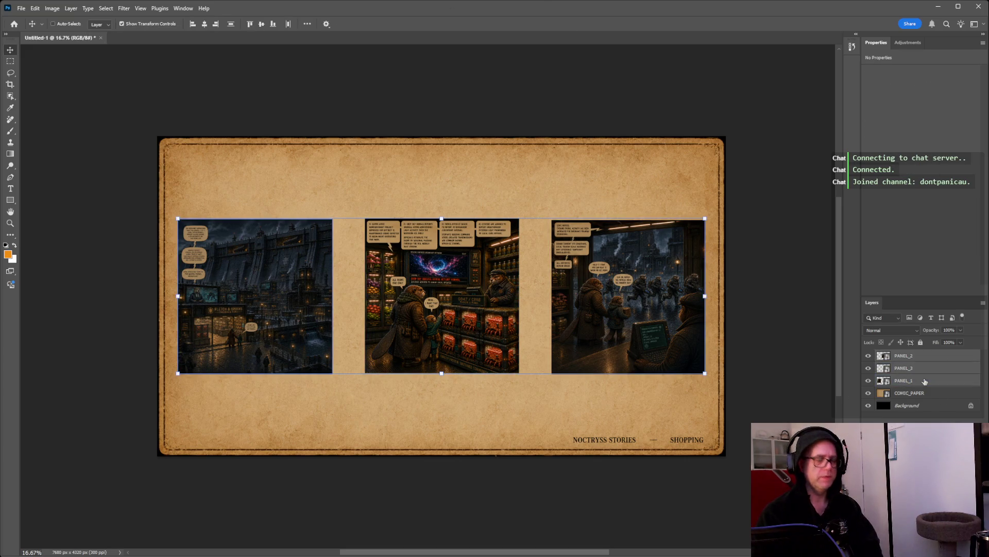
Group the panels as Group 1, scale it to 102.29%, and move it up near the paper's top.
key(ctrl+g)
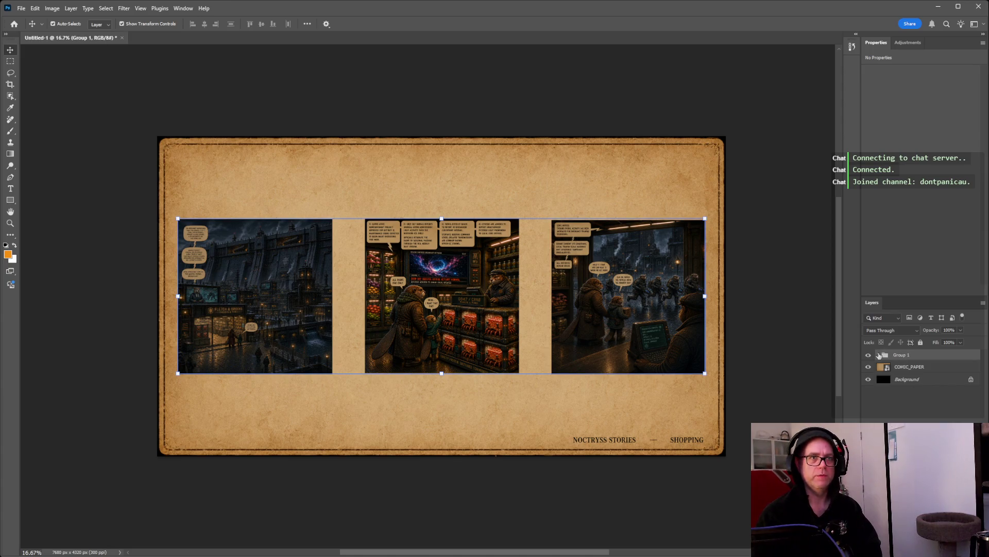
click(878, 355)
key(ctrl+t)
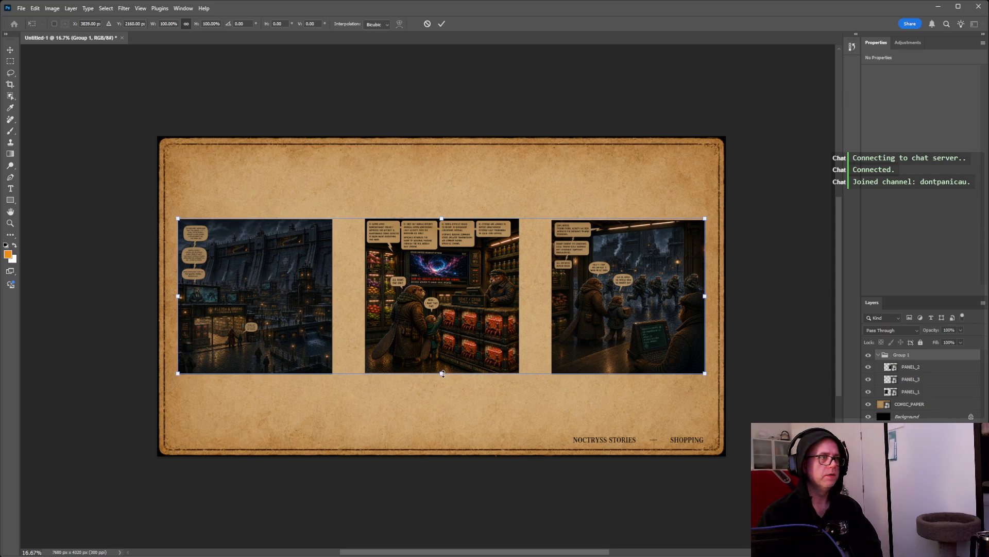
drag(441, 216, 441, 213)
drag(442, 299, 444, 233)
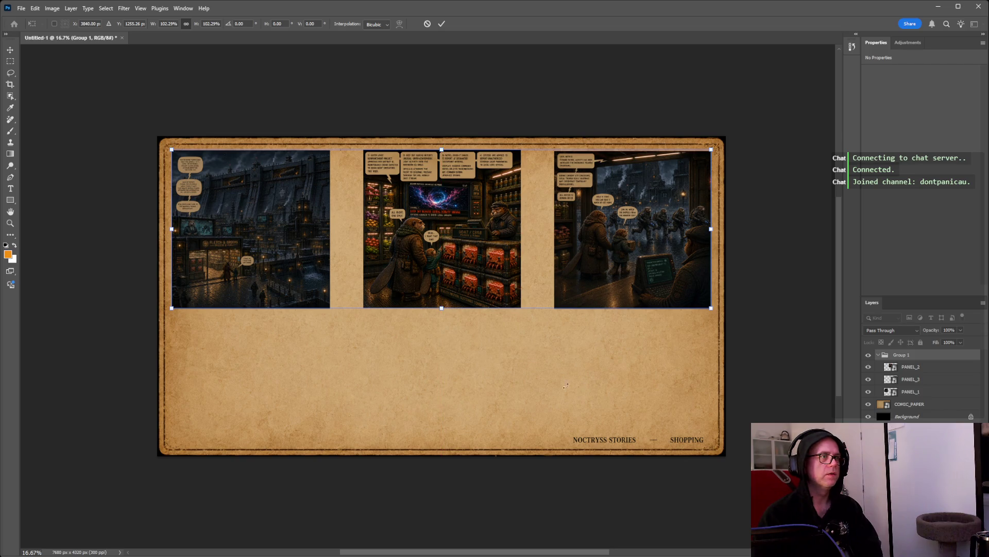
key(Return)
click(499, 411)
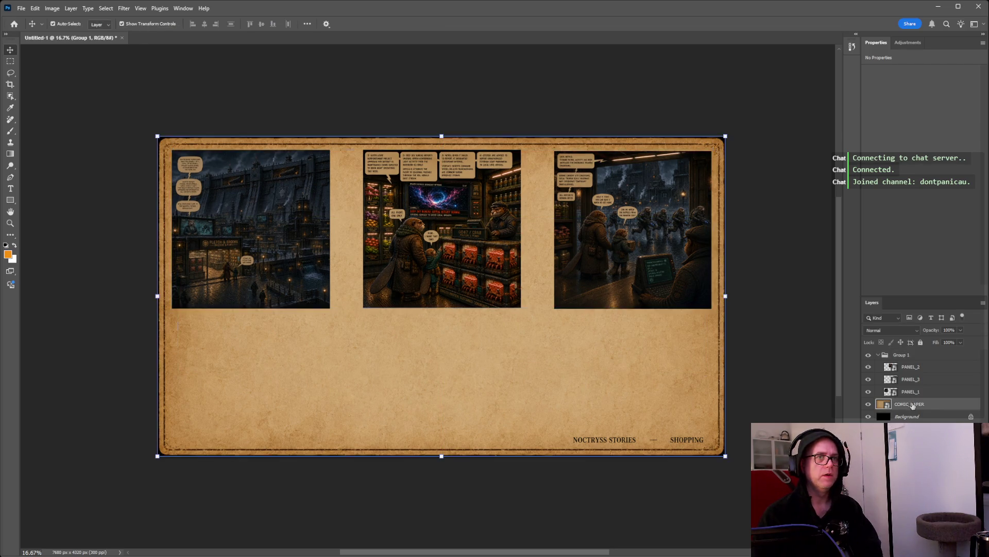
Resize the COMIC_PAPER layer from its bottom edge to sit behind the panel row, then commit.
key(ctrl+t)
drag(443, 456, 446, 431)
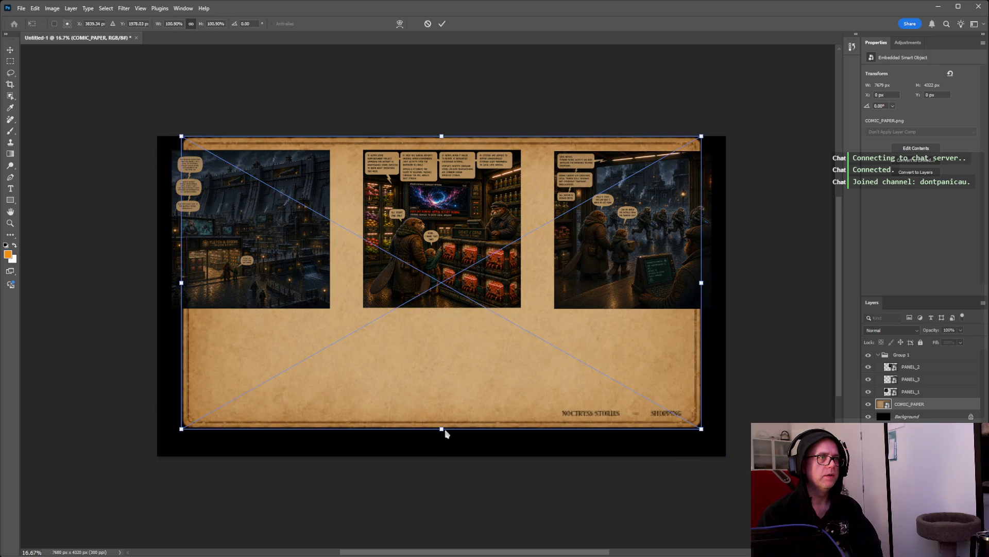
mouse_move(446, 433)
mouse_down()
mouse_move(418, 338)
mouse_move(486, 371)
mouse_move(479, 458)
mouse_up()
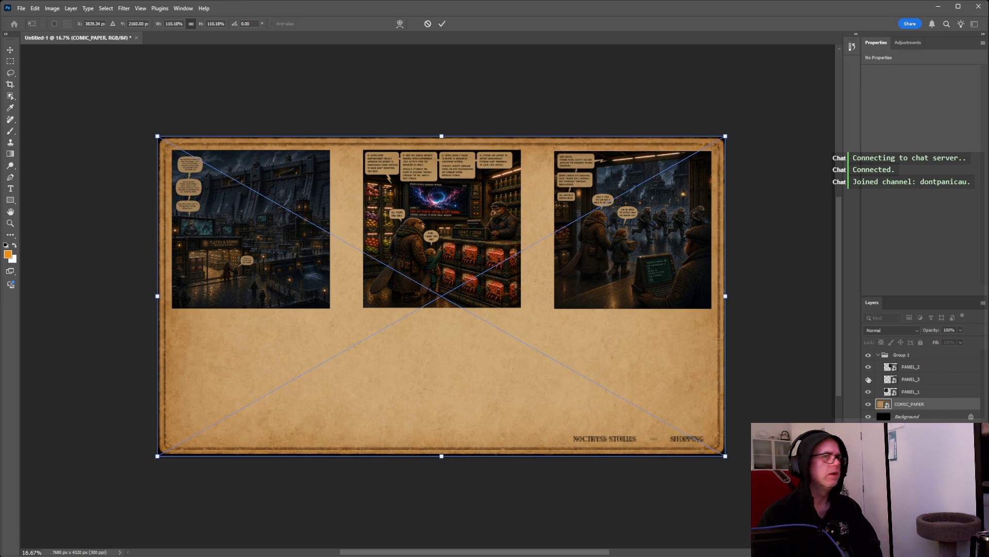
click(917, 355)
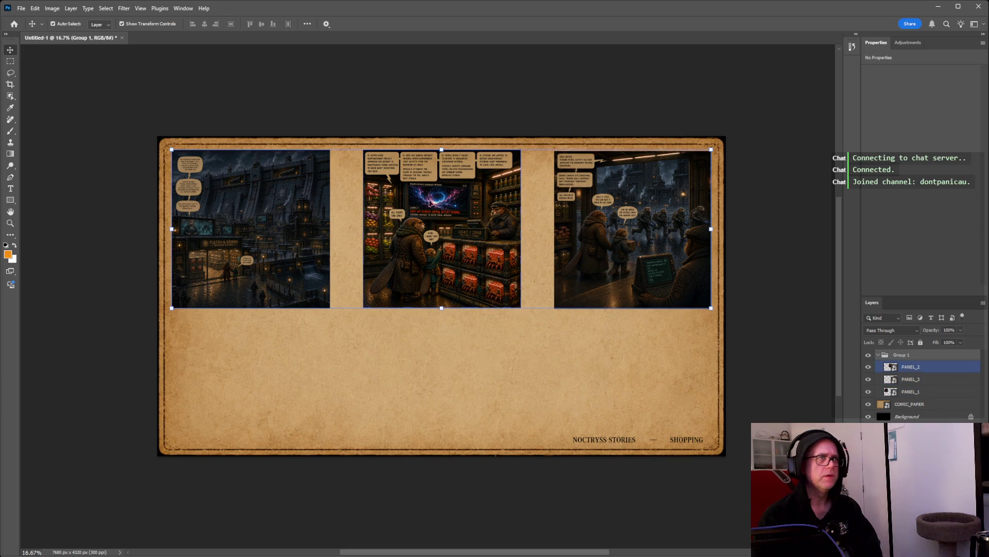
drag(447, 209, 448, 271)
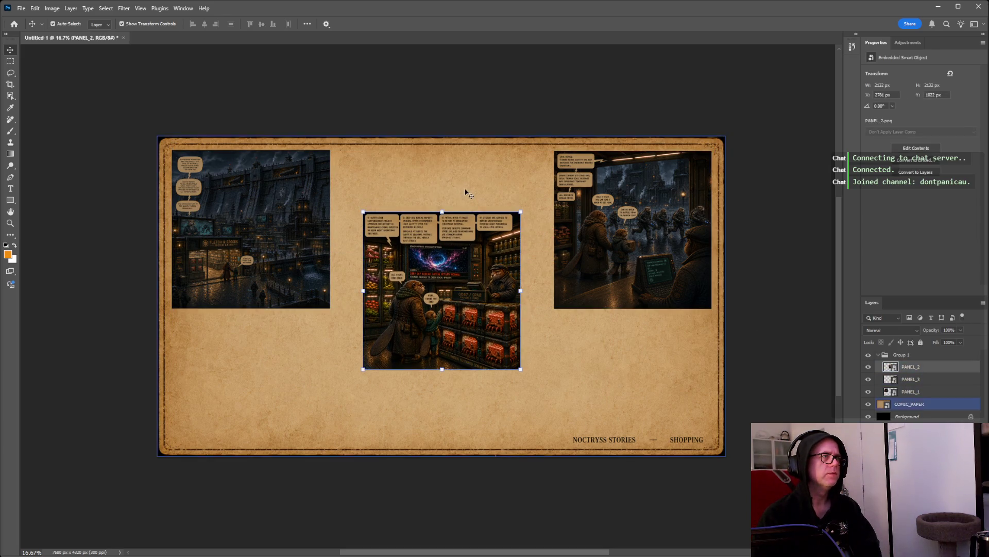
key(ctrl+z)
click(915, 355)
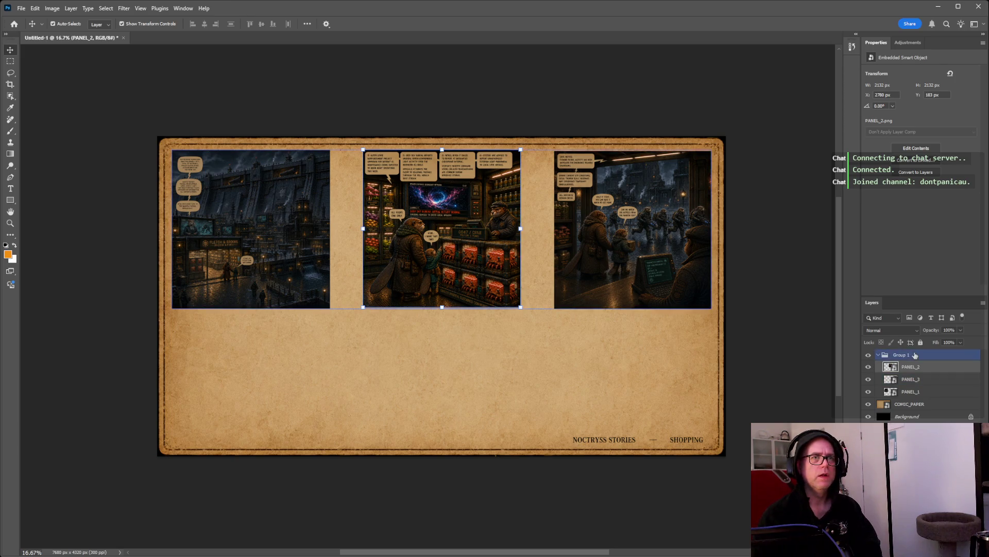
drag(433, 206, 432, 279)
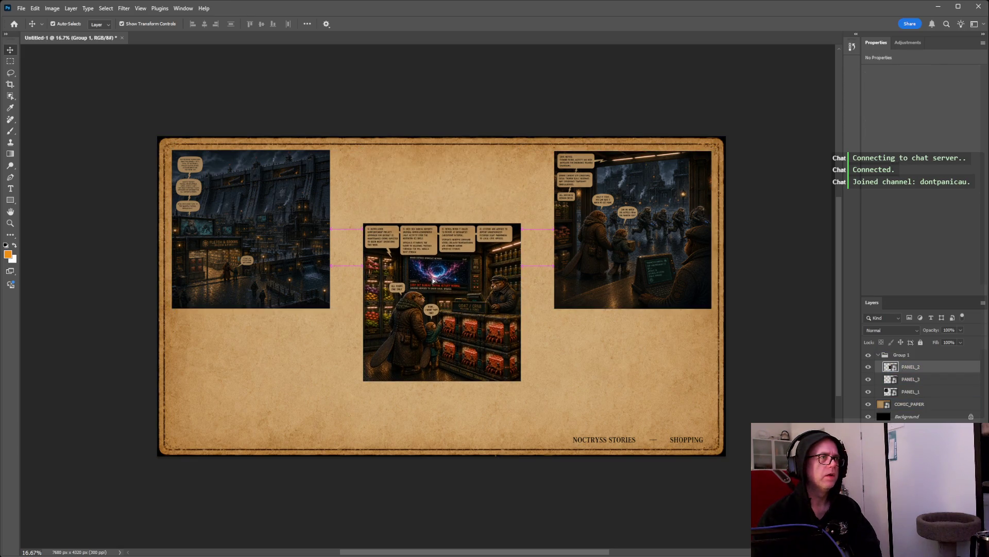
key(ctrl+z)
click(901, 355)
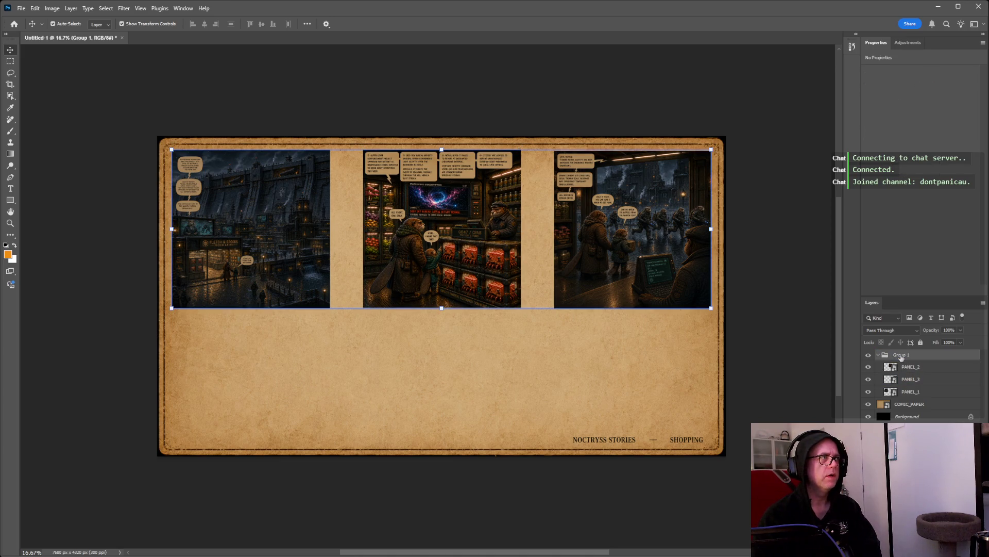
click(911, 367)
mouse_move(450, 152)
mouse_down()
mouse_move(454, 140)
mouse_move(458, 160)
mouse_move(458, 148)
mouse_up()
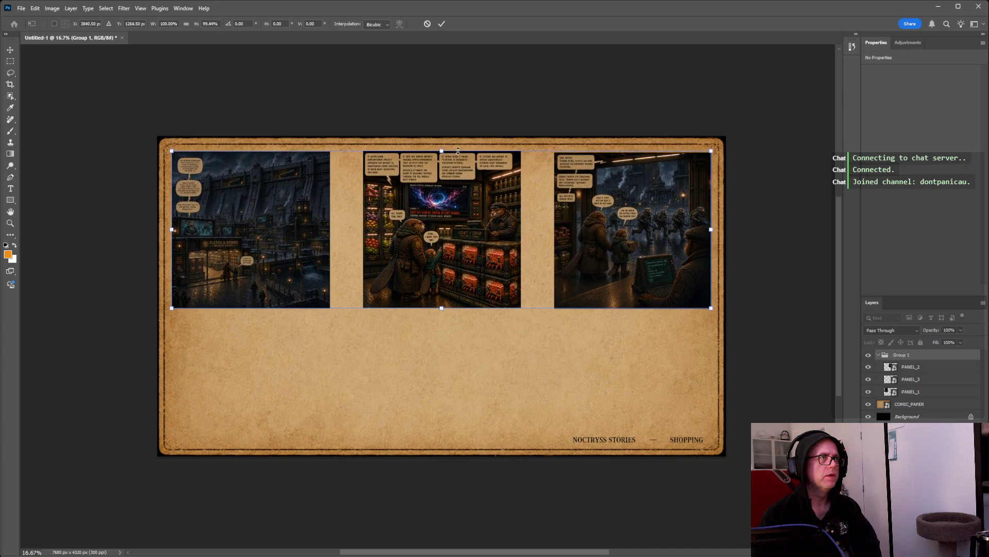
drag(464, 109, 464, 110)
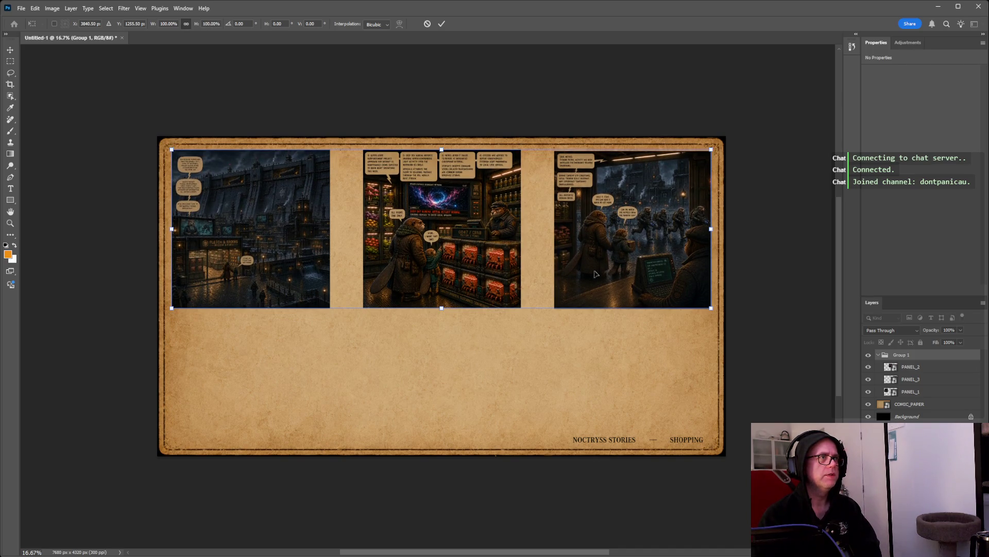
click(917, 405)
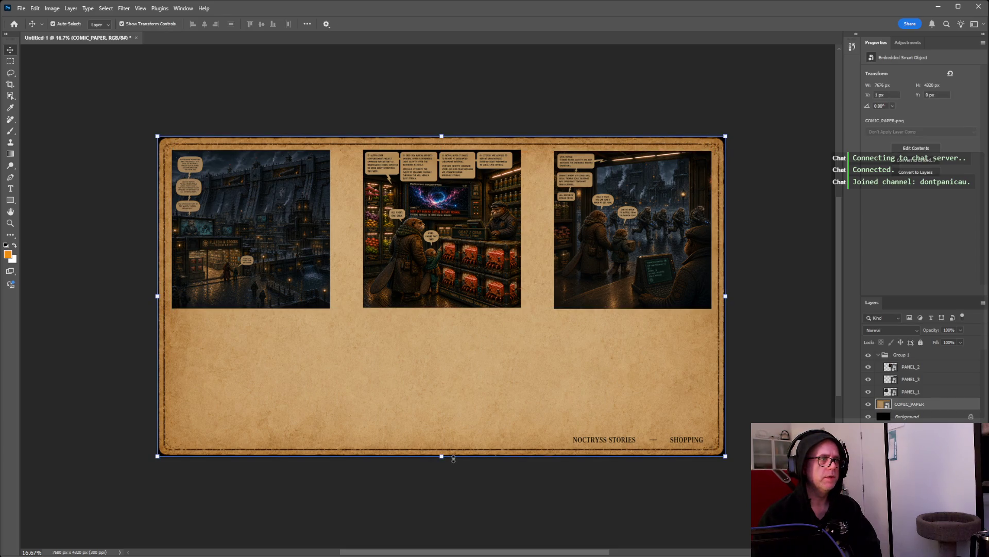
Squash the aged paper to about 65% height around the panels, then nudge PANEL_1 right.
drag(454, 459, 460, 334)
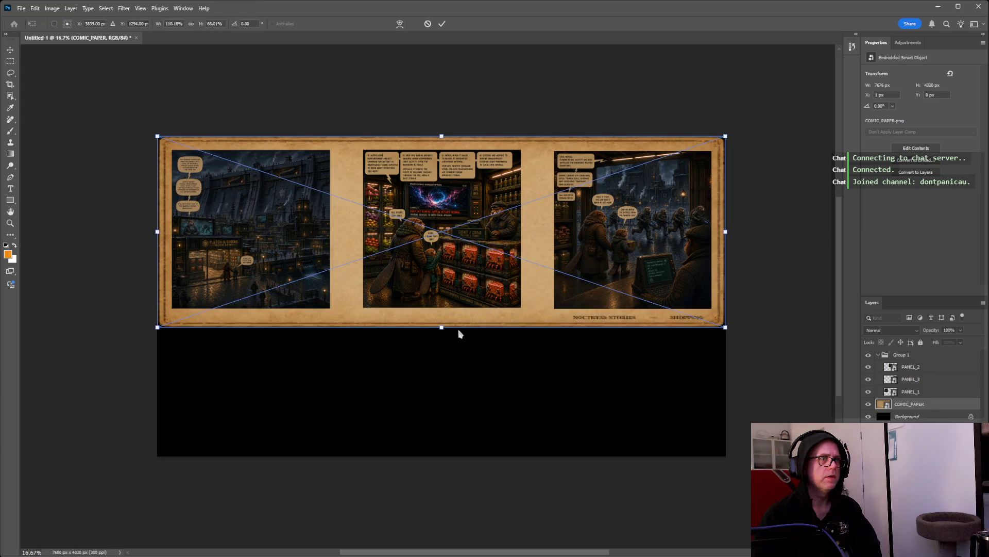
drag(460, 334, 459, 333)
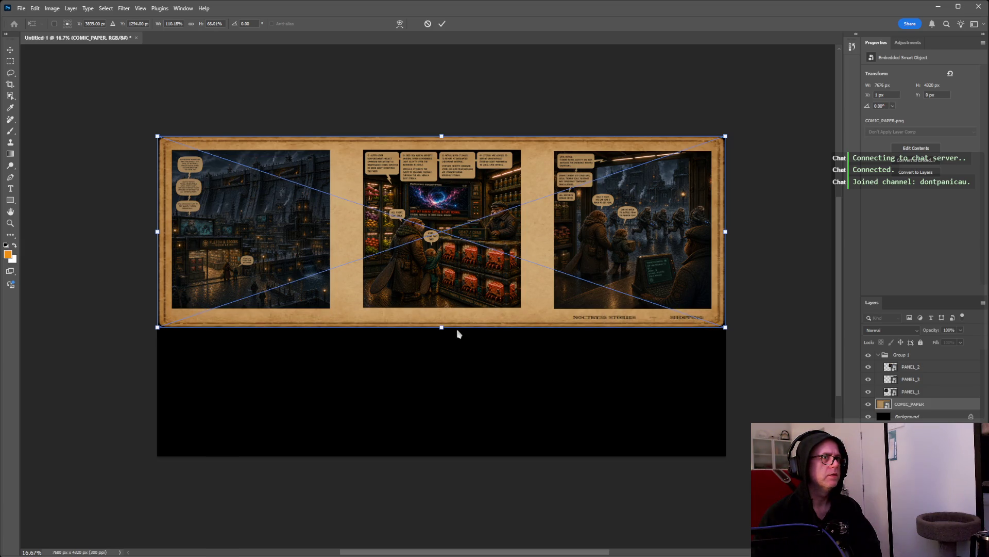
click(457, 328)
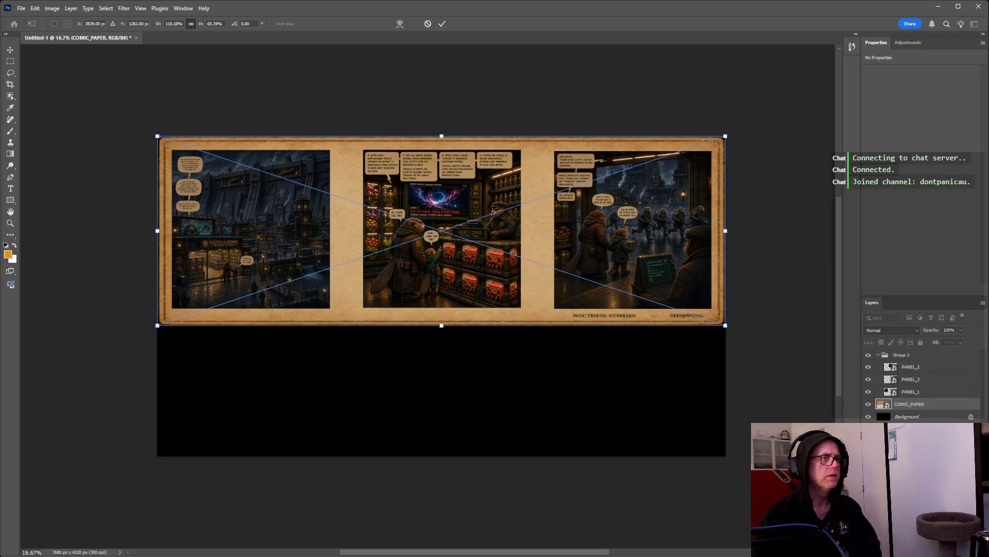
key(Return)
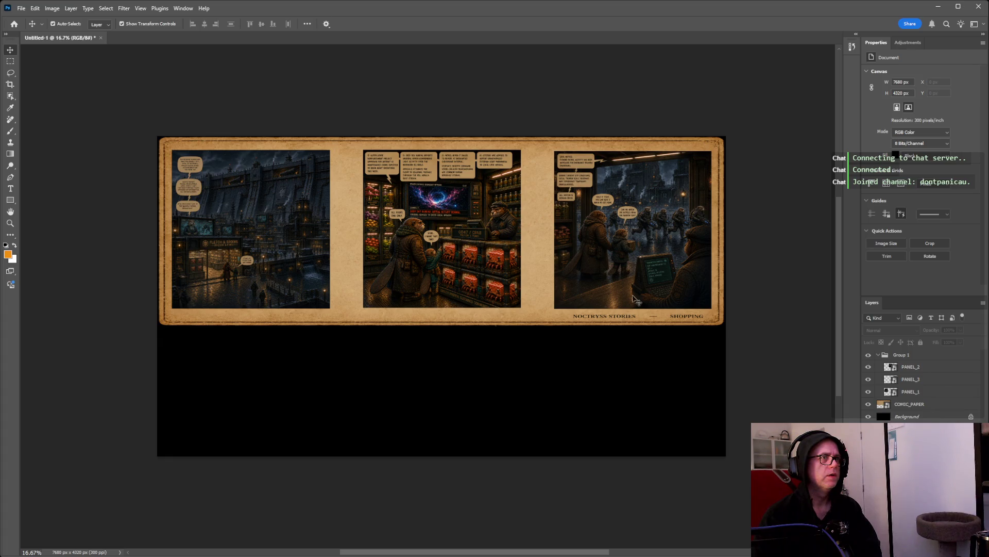
drag(255, 229, 271, 229)
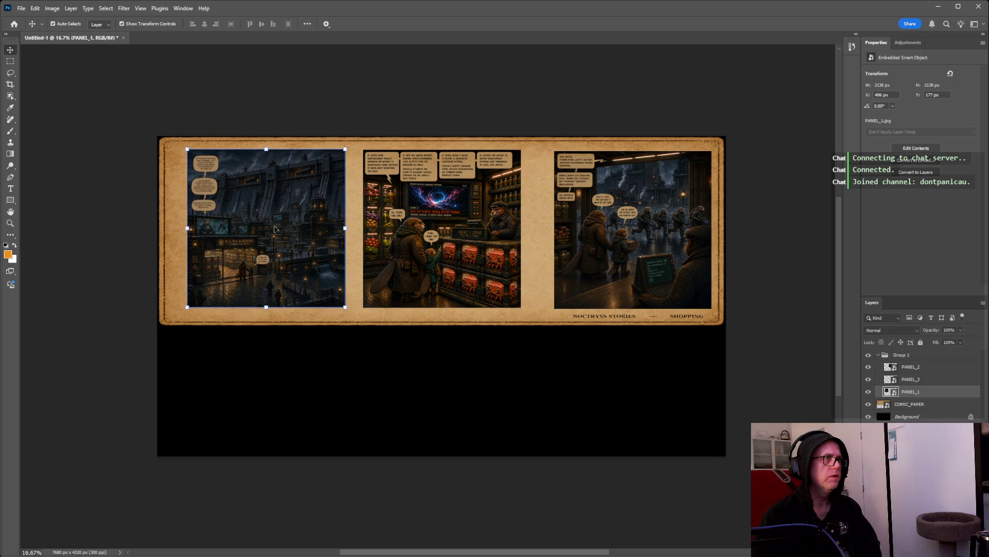
Shift PANEL_3 slightly left toward PANEL_2 and open it in Free Transform at 40.69%.
drag(619, 254, 595, 252)
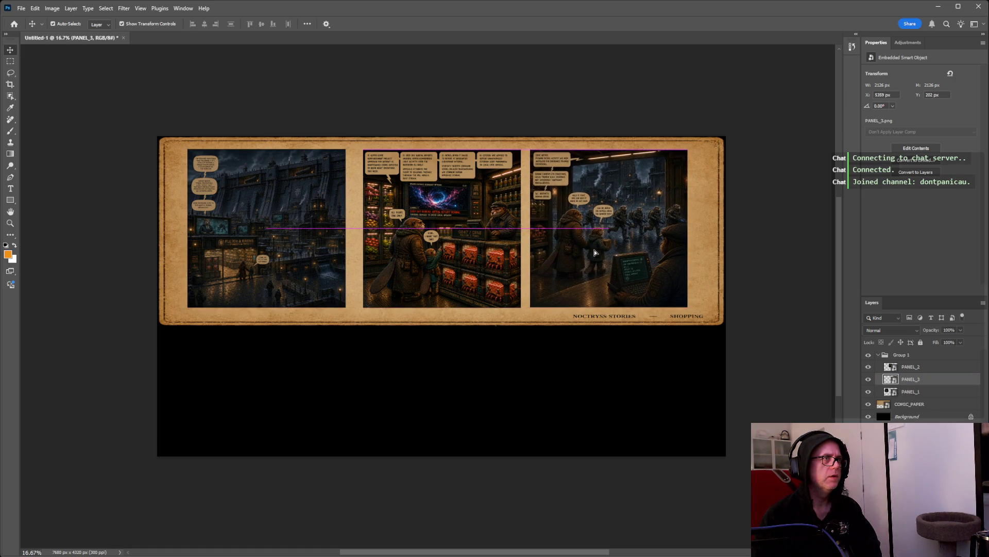
drag(595, 252, 604, 252)
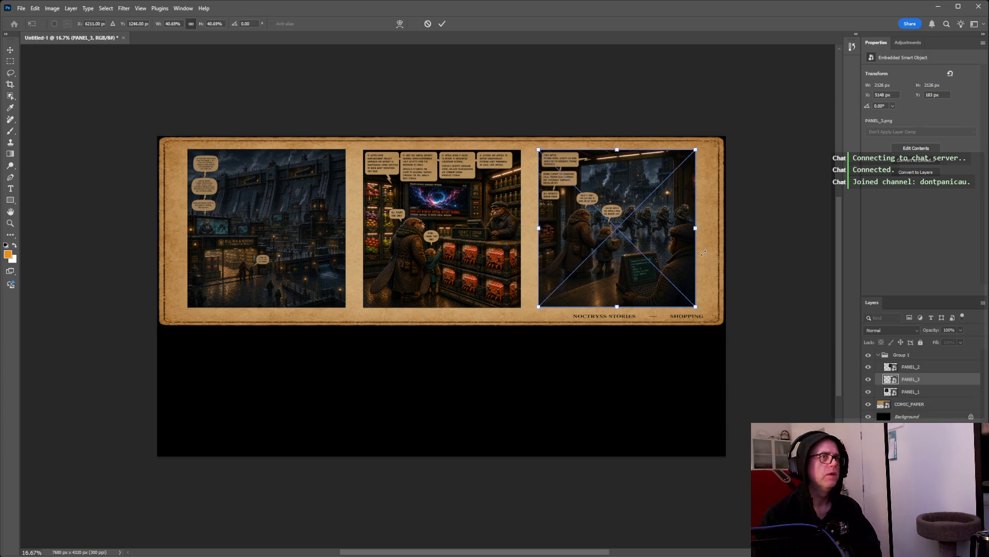
key(ctrl+t)
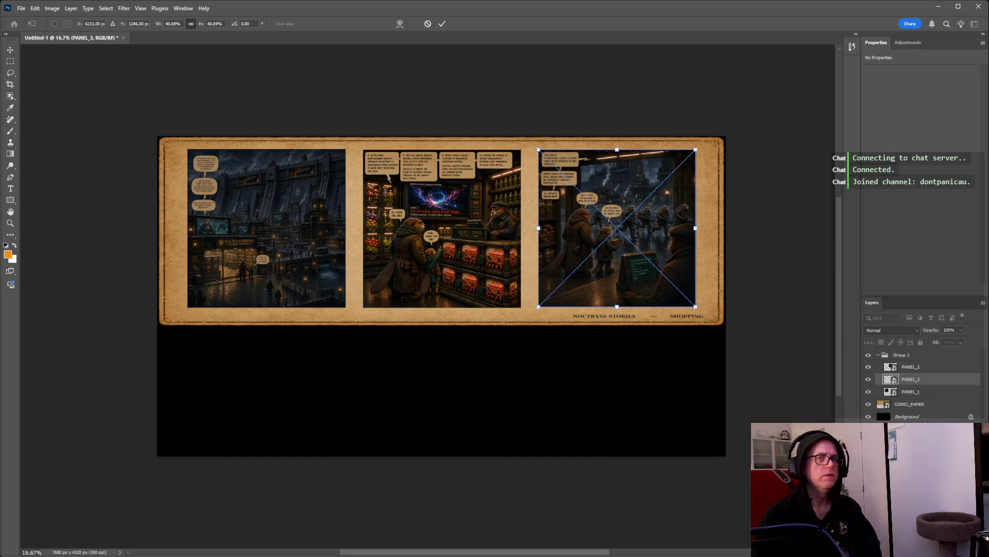
click(910, 403)
Narrow the aged paper to 104.76% width by pulling in its left and right edges.
drag(726, 232, 717, 238)
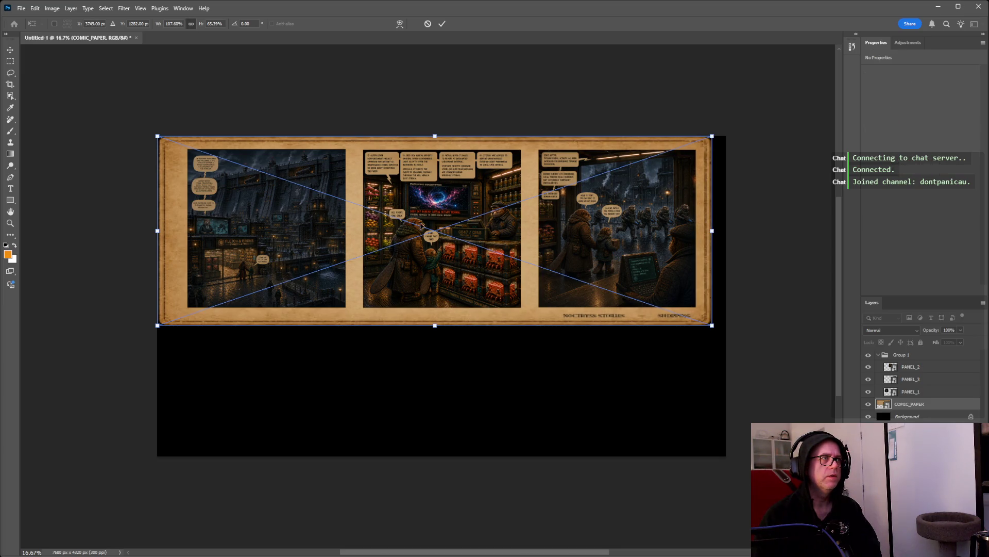
drag(158, 232, 172, 235)
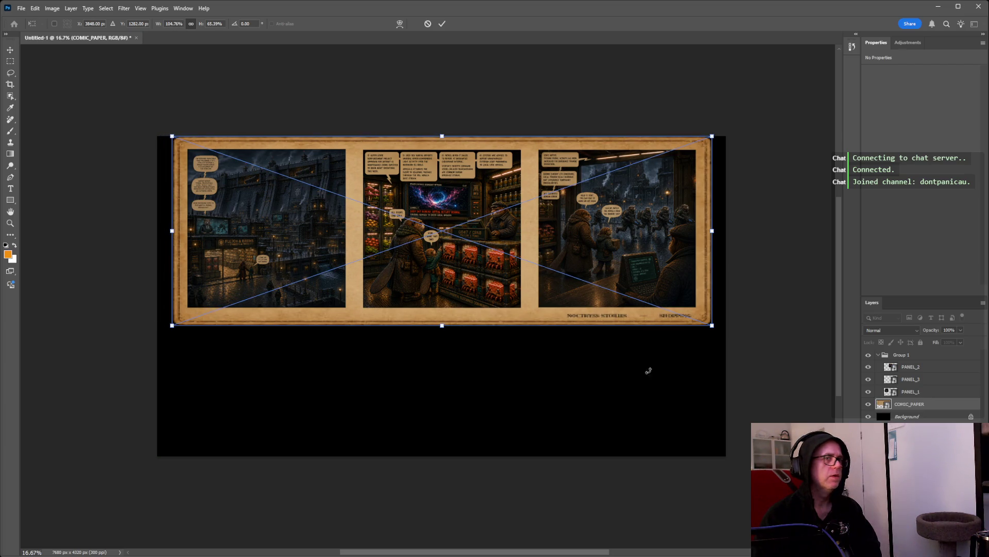
click(897, 356)
Move the paper and panel group together against the canvas's left edge, then deselect.
shift+click(914, 404)
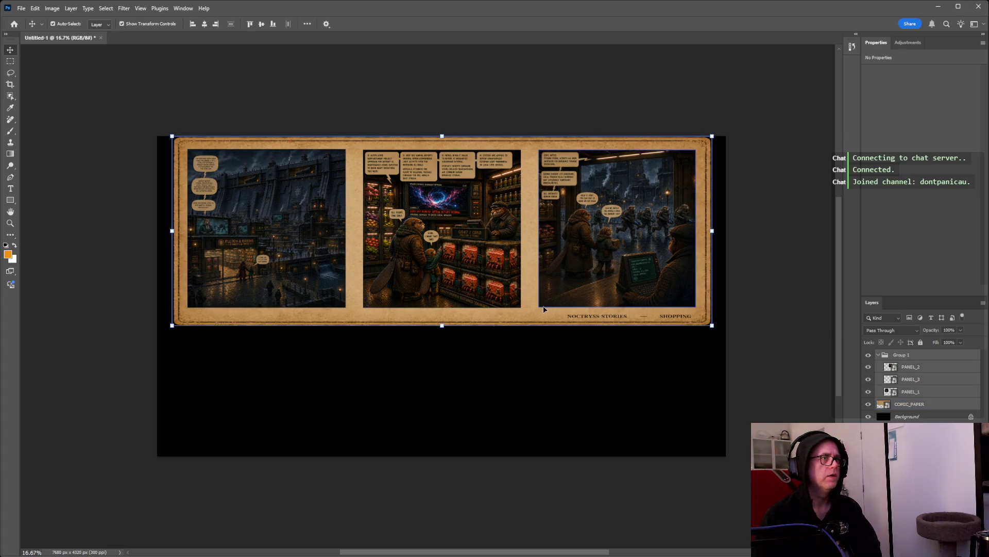
drag(550, 302, 530, 311)
click(688, 398)
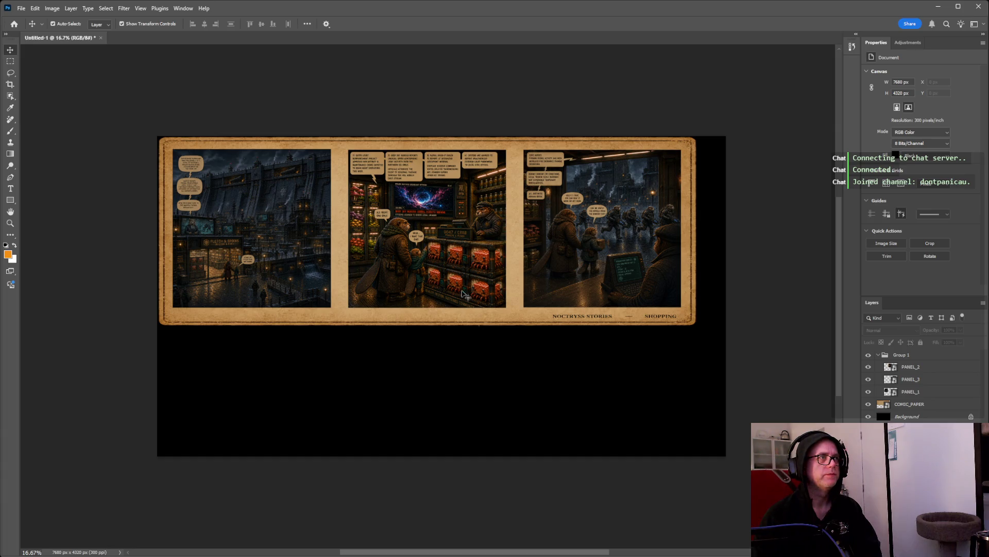
key(ctrl)
scroll(449, 287, up, 1)
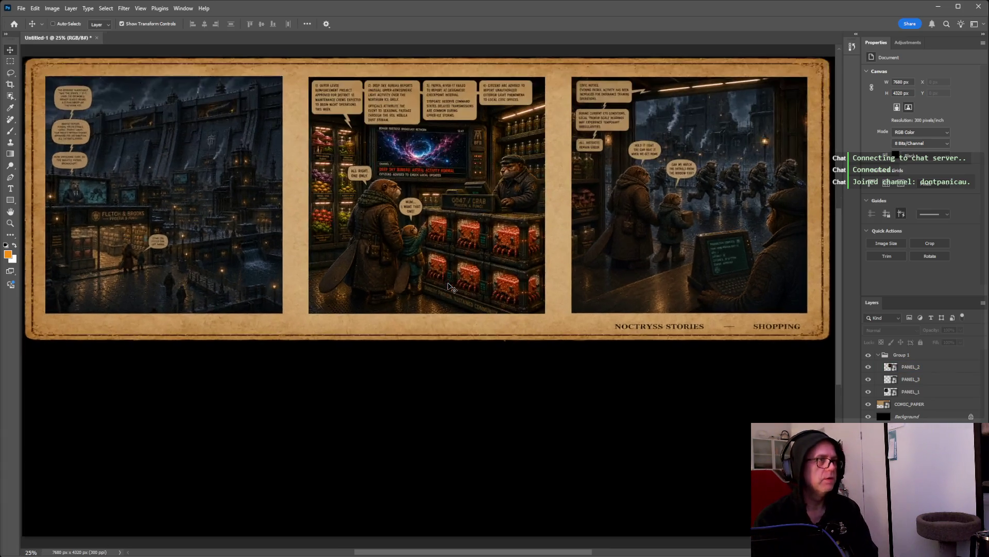
scroll(448, 287, up, 1)
click(449, 287)
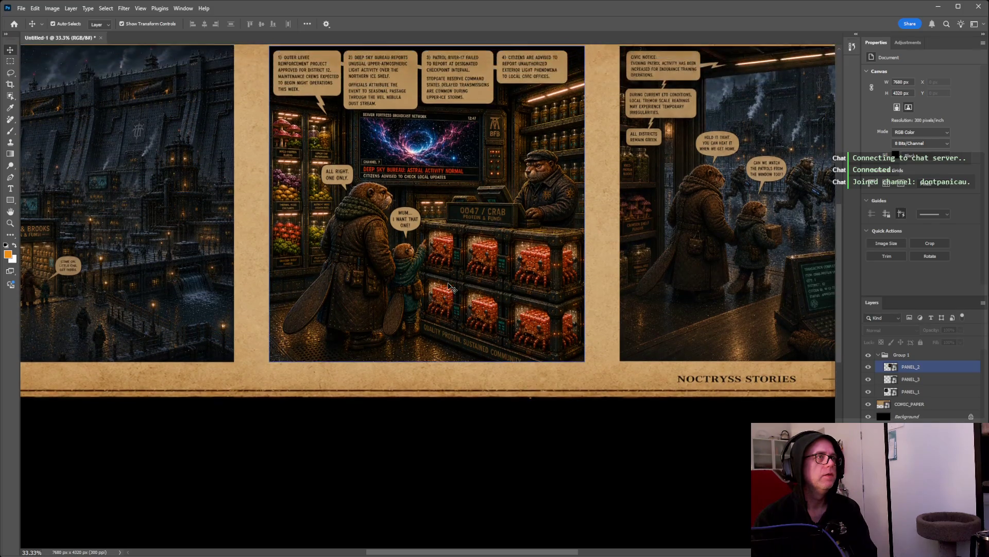
scroll(448, 287, up, 3)
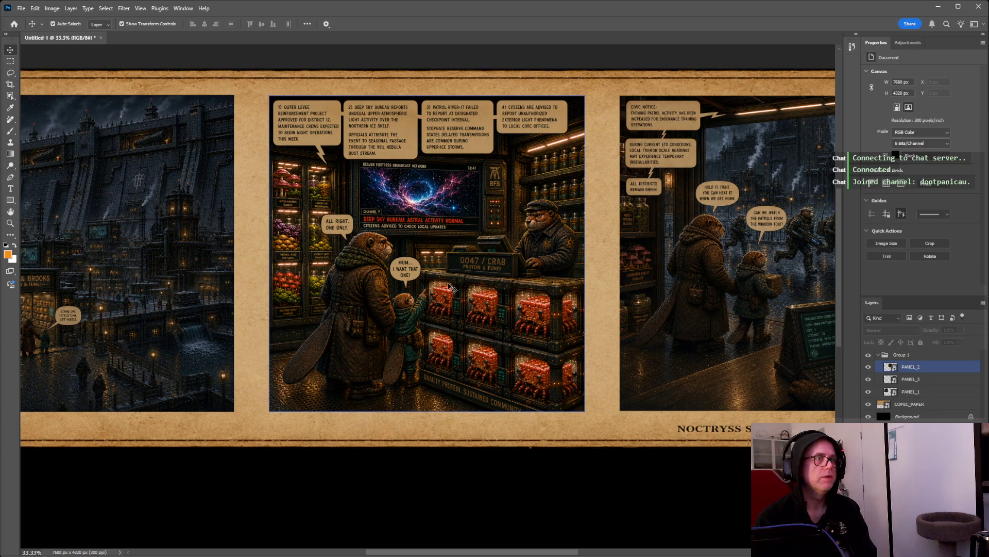
ctrl+click(923, 366)
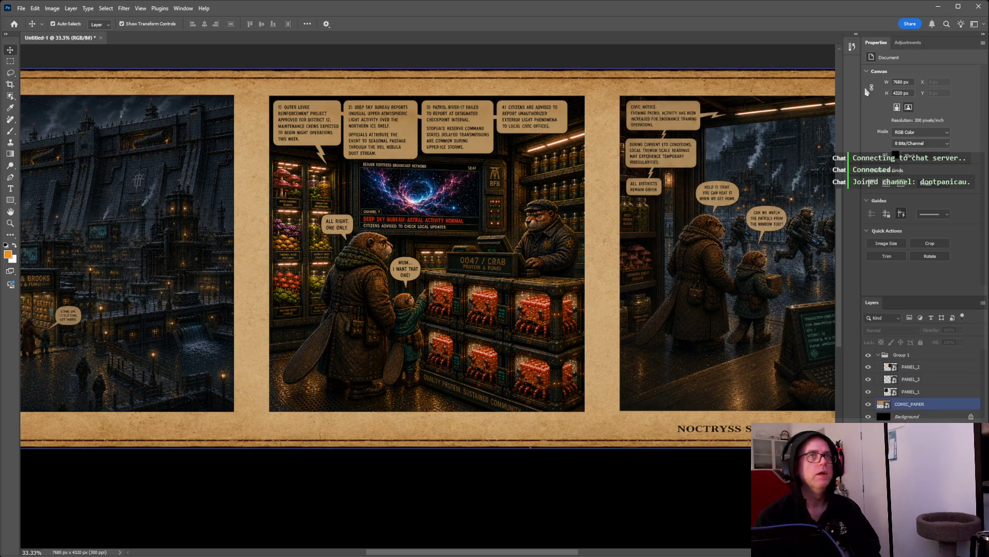
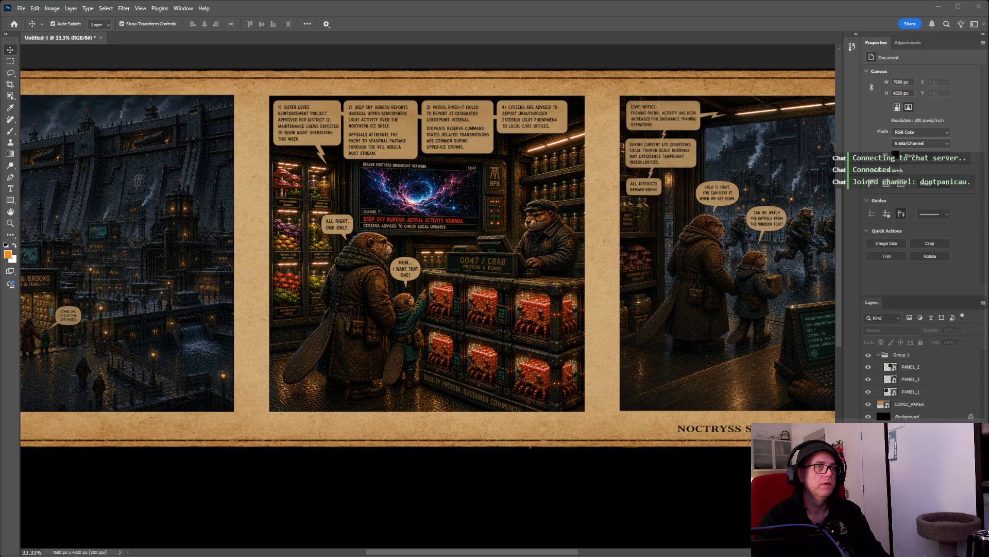
Place the COMIC_BORDER-TRANSP image over the middle panel and shorten it to roughly the panel's height.
drag(402, 228, 399, 216)
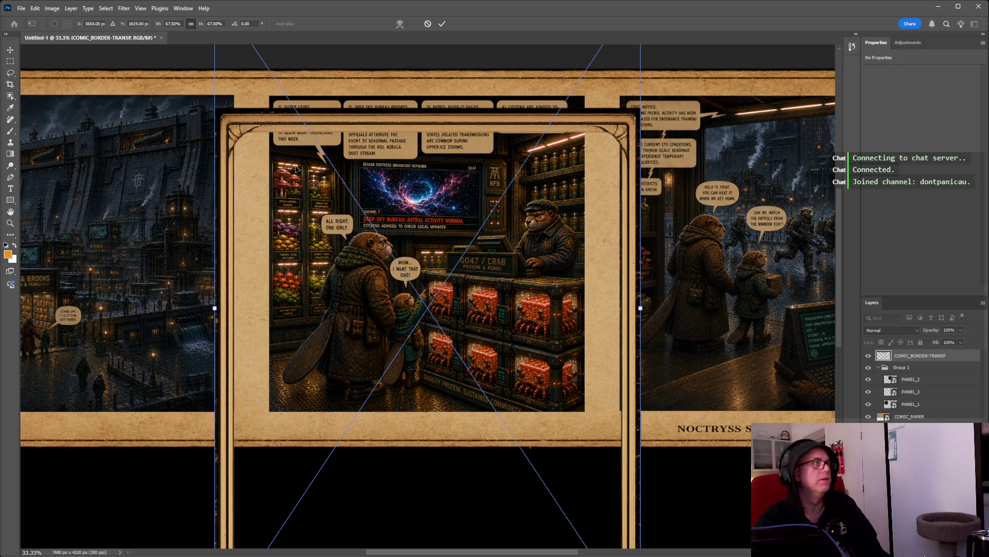
scroll(268, 289, down, 5)
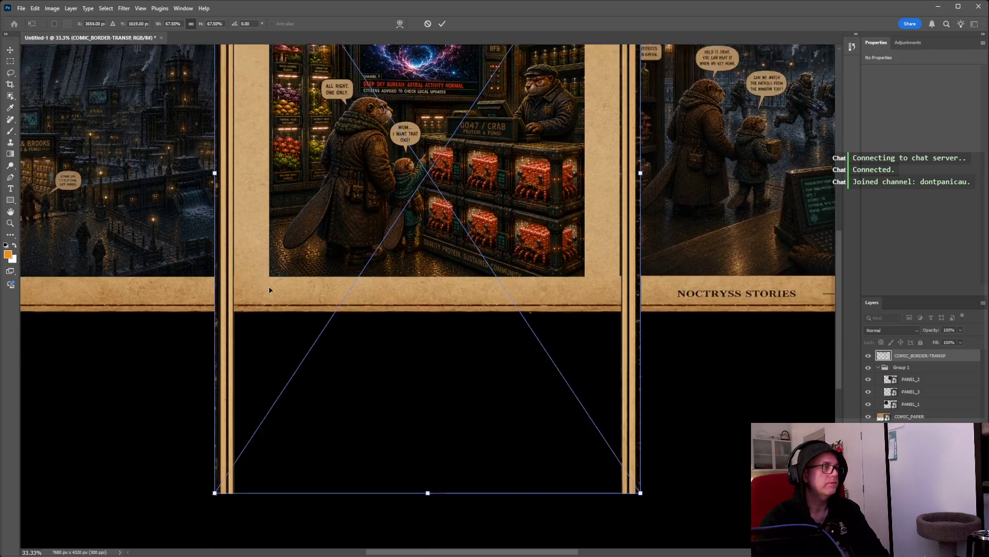
mouse_move(428, 422)
mouse_down()
mouse_move(433, 254)
mouse_move(424, 317)
mouse_move(441, 320)
mouse_up()
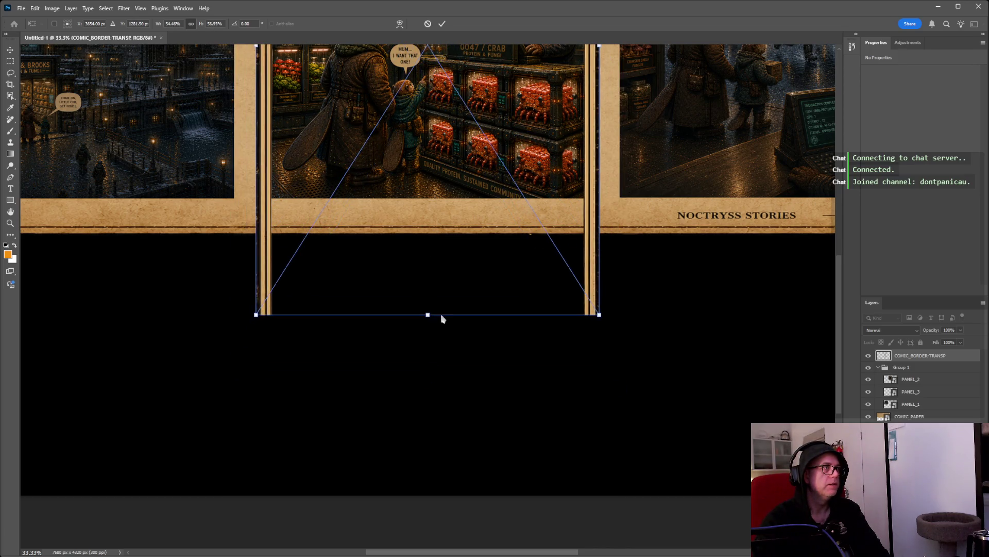
scroll(442, 320, up, 5)
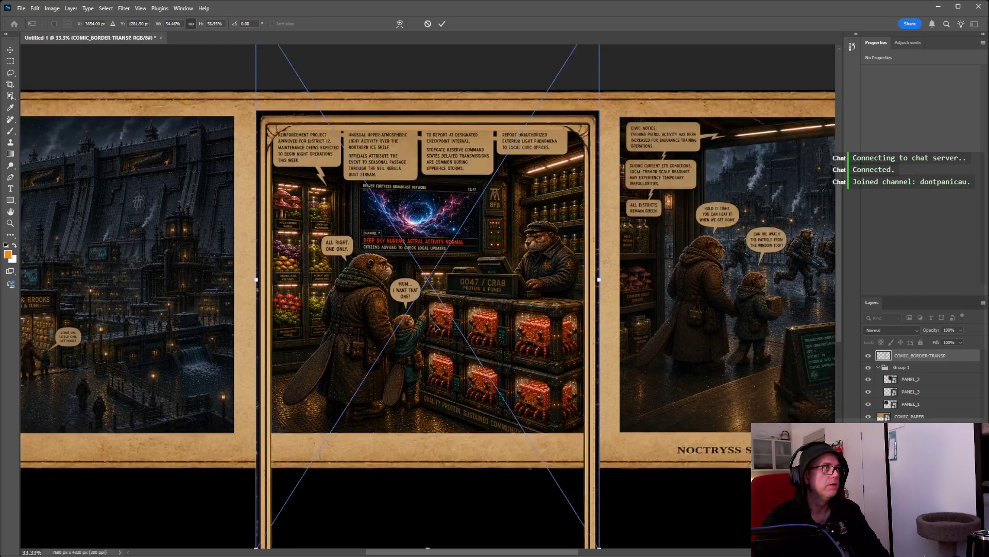
scroll(435, 326, down, 3)
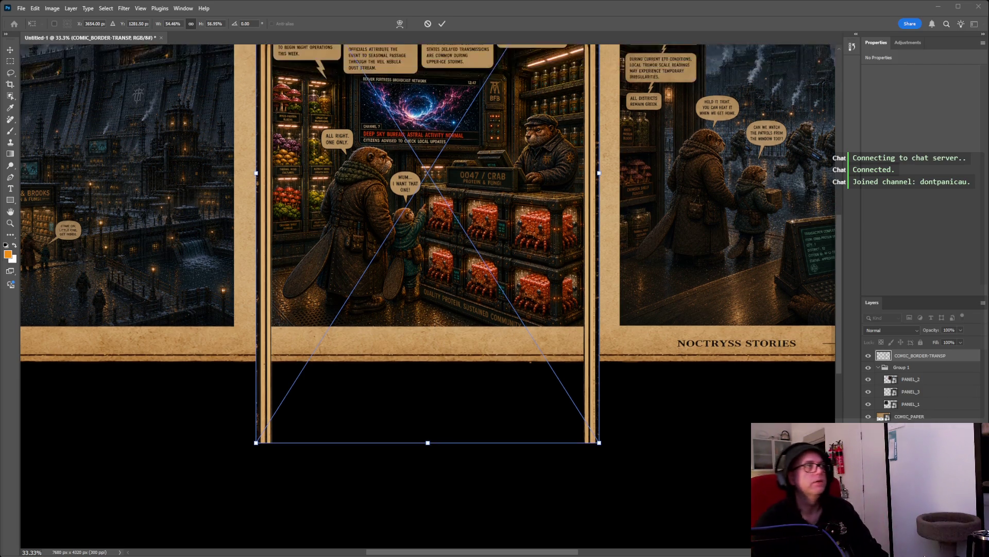
scroll(428, 296, up, 5)
scroll(427, 296, up, 4)
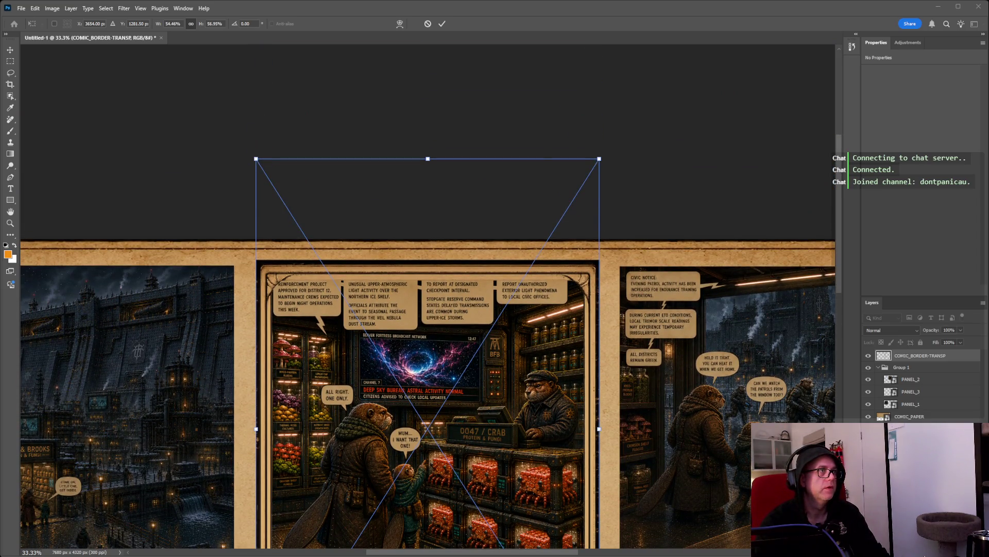
Adjust the border's top, left and right edges to hug the middle panel, then commit the transform.
scroll(433, 126, down, 1)
mouse_move(427, 131)
mouse_down()
mouse_move(423, 110)
mouse_move(423, 120)
mouse_up()
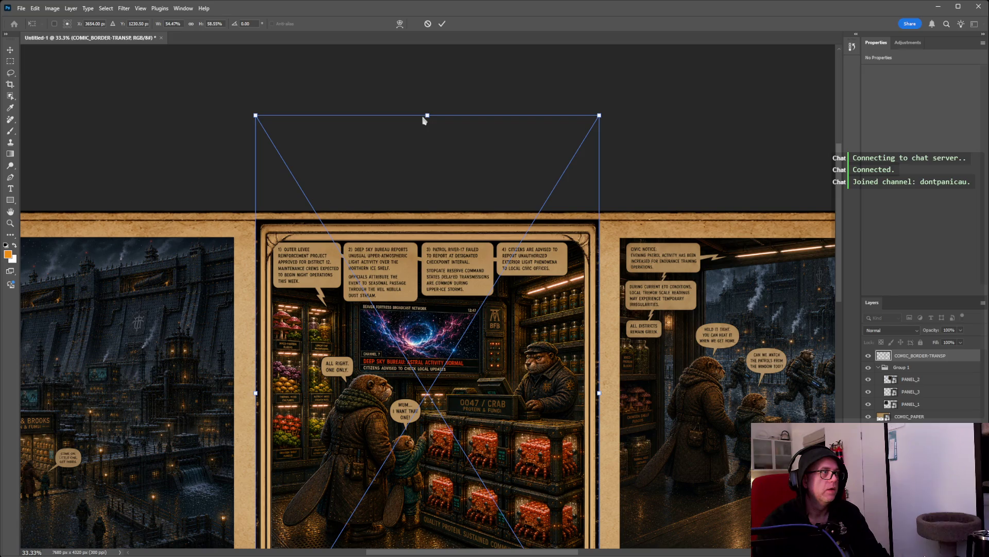
scroll(426, 119, down, 5)
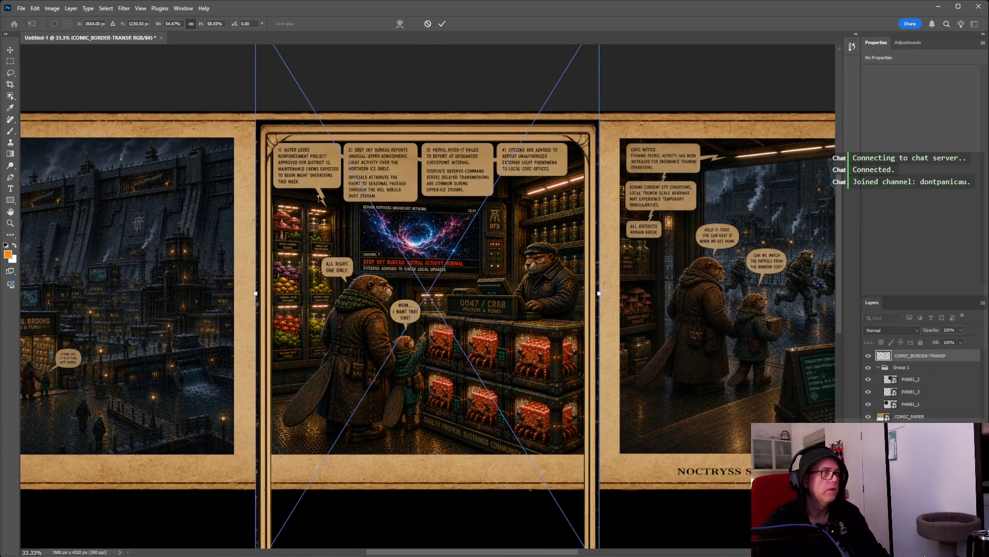
drag(254, 295, 257, 295)
key(shift)
drag(599, 293, 601, 296)
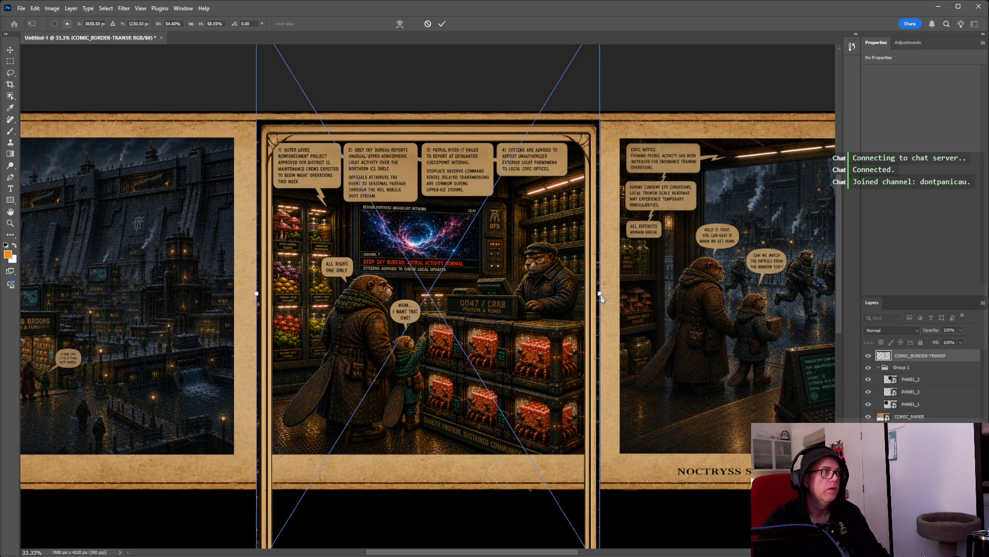
drag(601, 297, 586, 297)
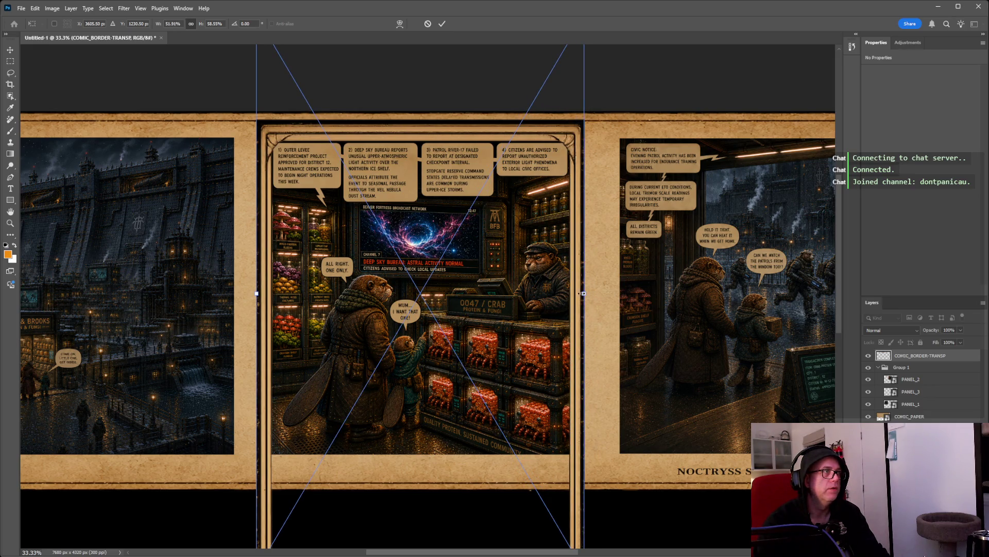
mouse_move(258, 293)
mouse_down()
mouse_move(270, 293)
mouse_move(262, 296)
mouse_up()
key(shift)
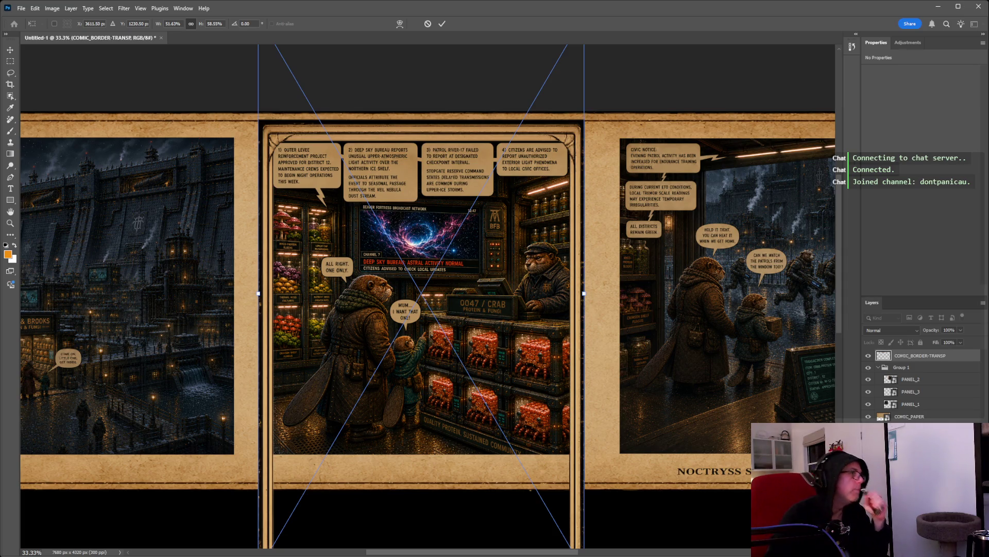
key(Return)
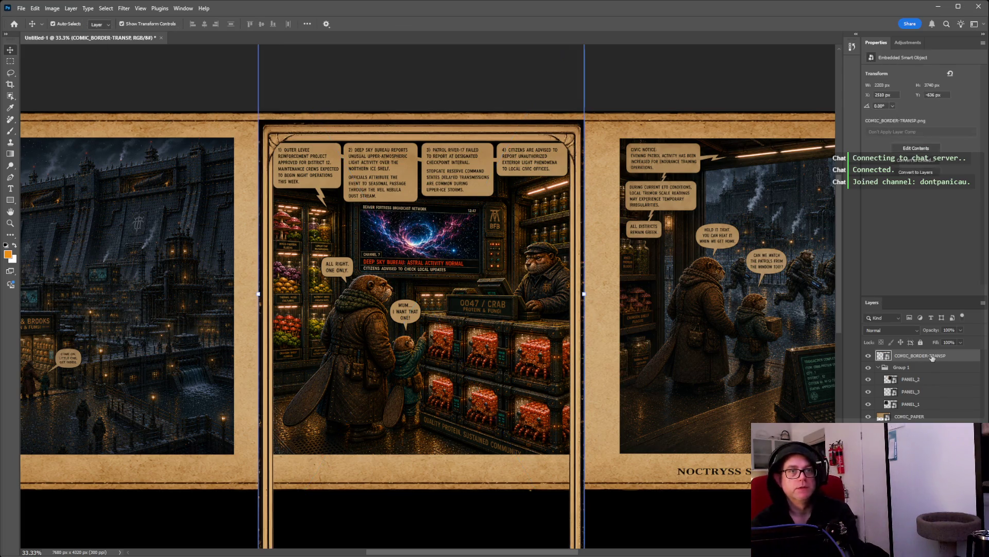
Delete the fitted COMIC_BORDER-TRANSP border layer.
key(Delete)
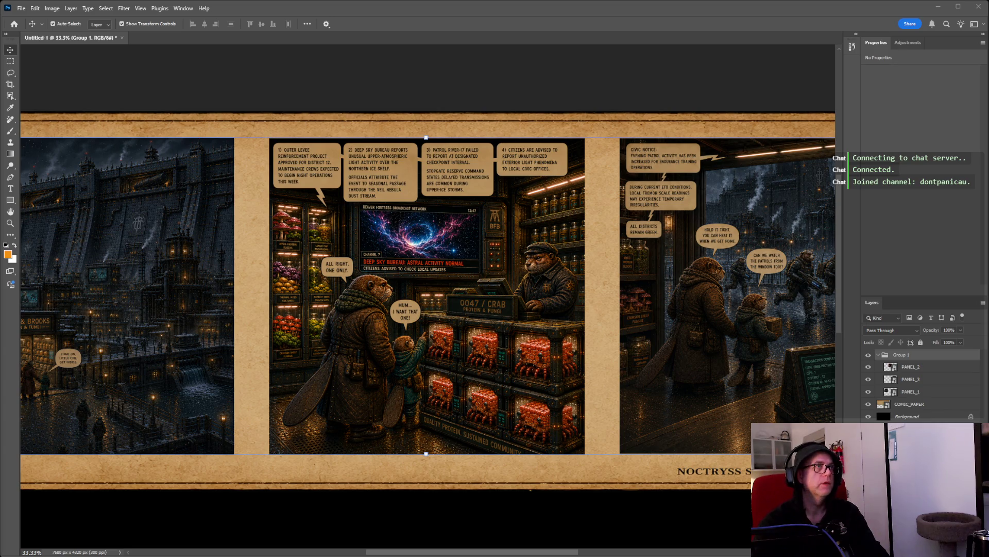
Place the border image again, shrink it to about a quarter size, and move it toward the middle panel.
drag(436, 263, 647, 225)
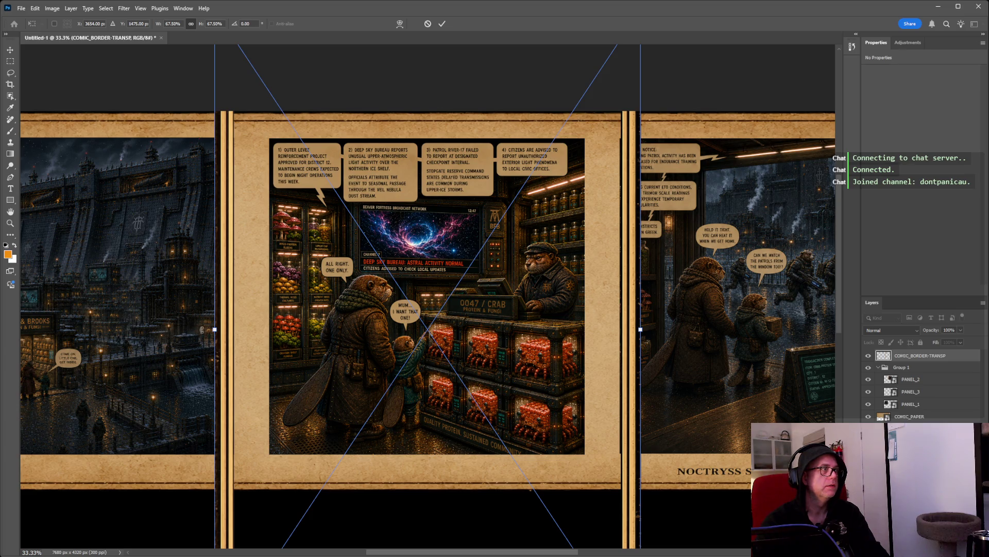
drag(215, 329, 253, 332)
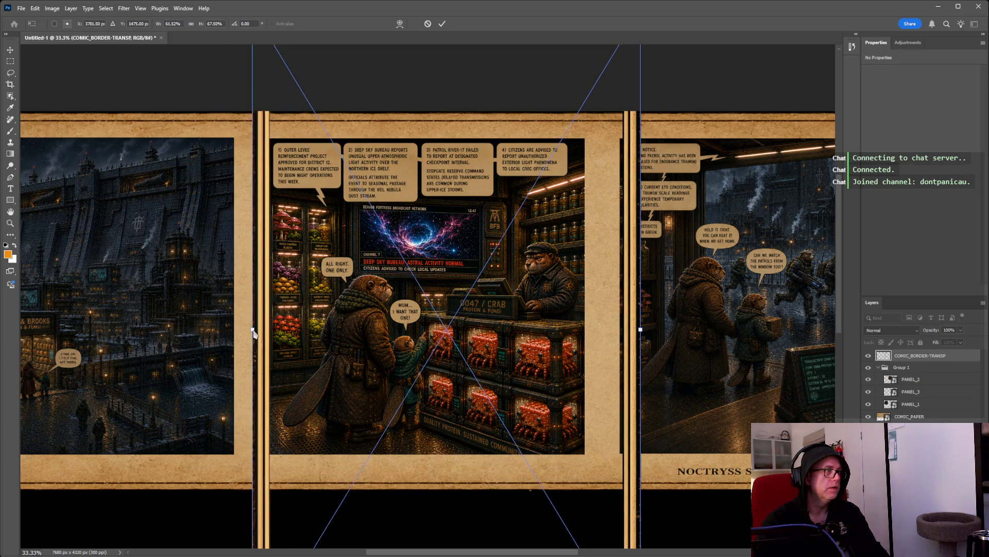
scroll(312, 240, up, 4)
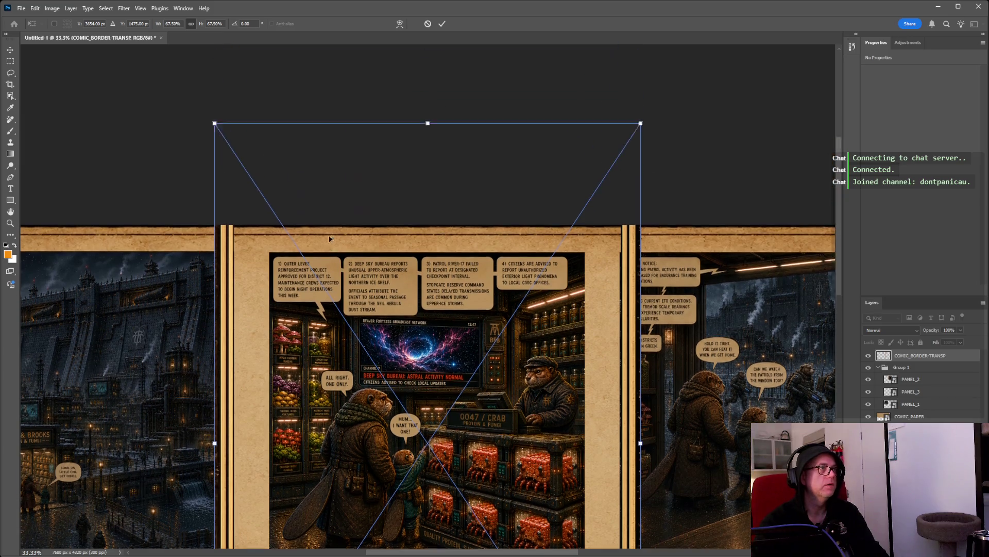
drag(427, 118, 428, 423)
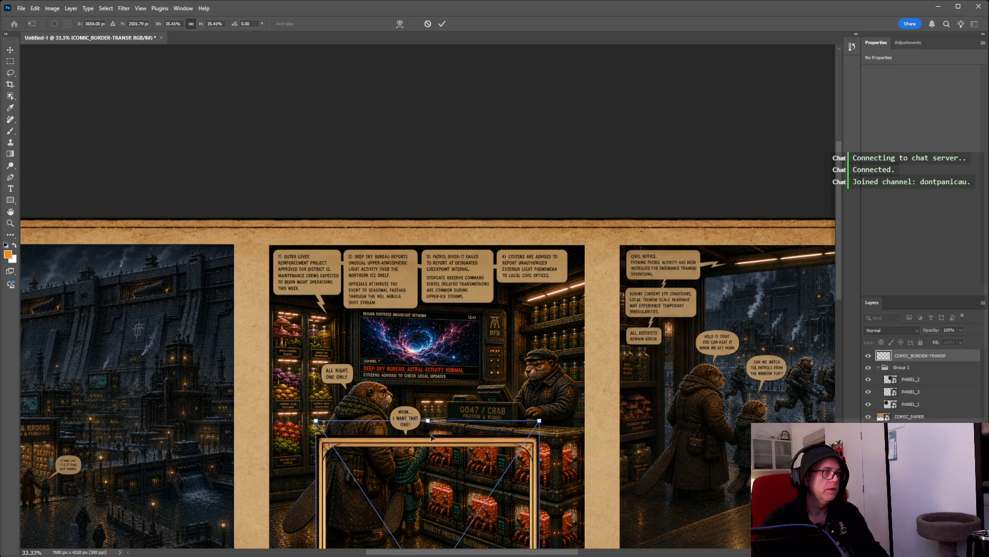
drag(434, 496, 377, 294)
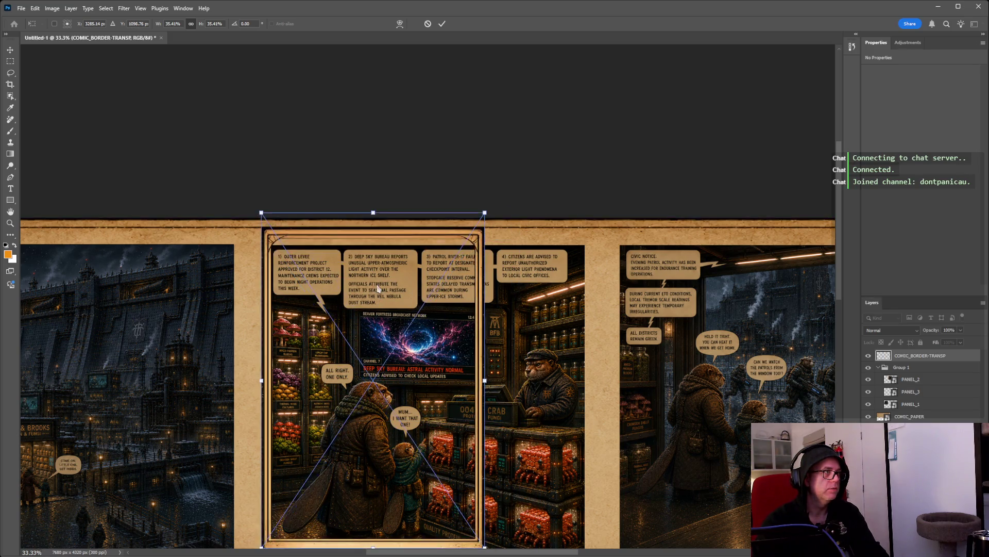
drag(372, 217, 372, 310)
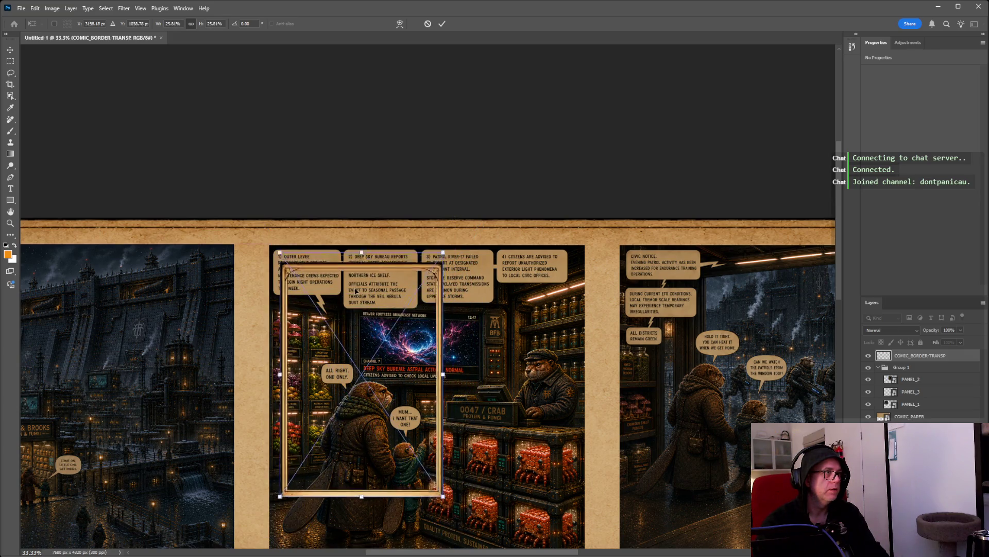
drag(369, 350, 339, 274)
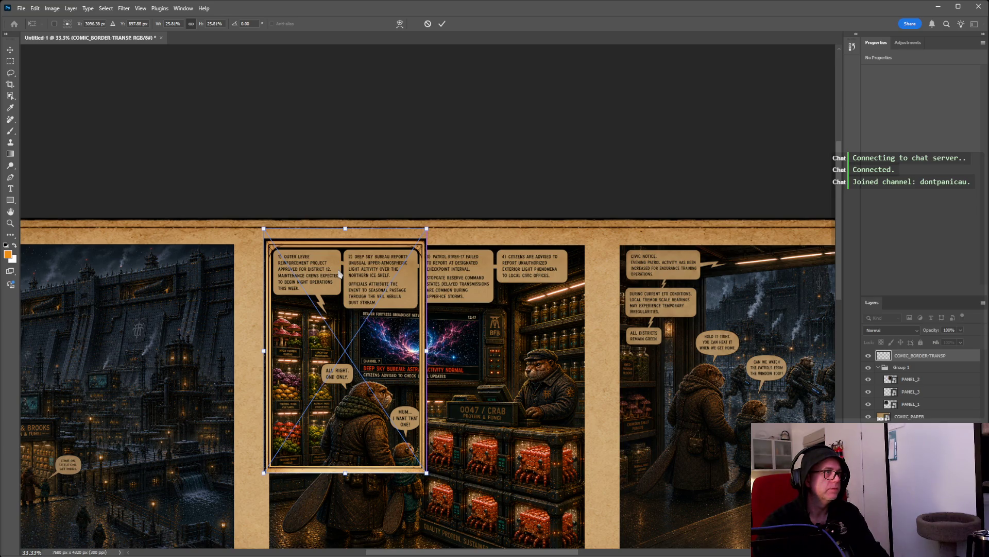
Widen the frame across the middle panel, commit it, then delete the border layer.
scroll(430, 313, down, 3)
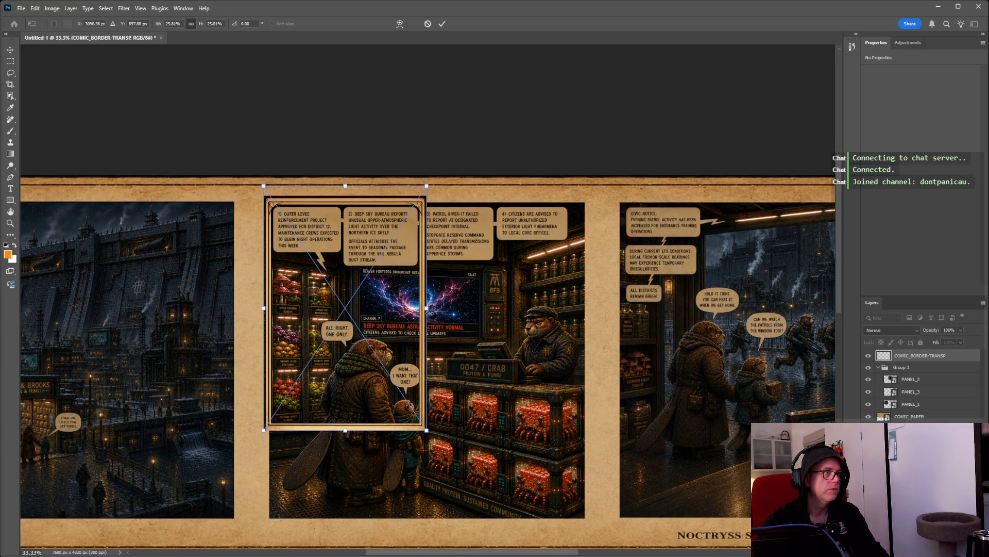
drag(429, 312, 597, 314)
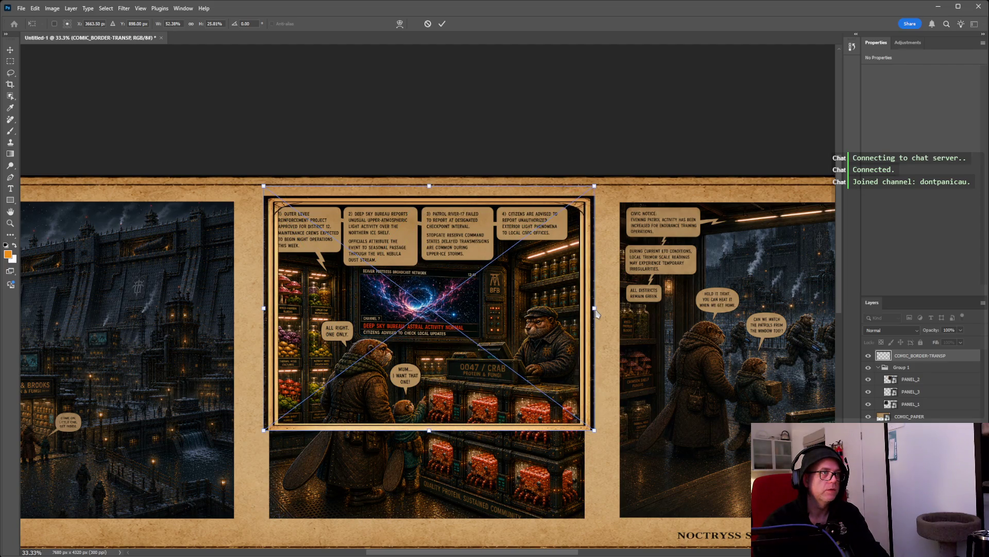
drag(595, 308, 591, 307)
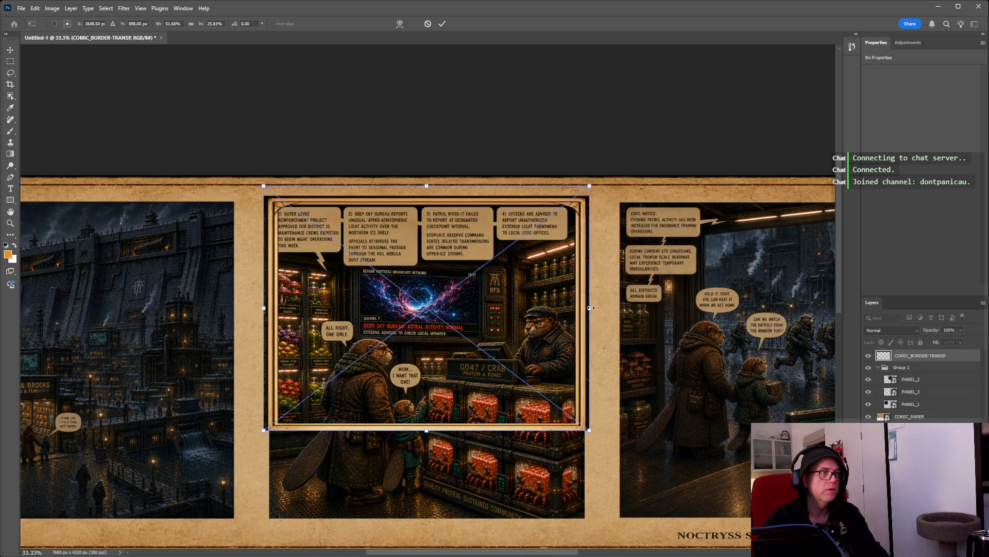
drag(590, 307, 588, 308)
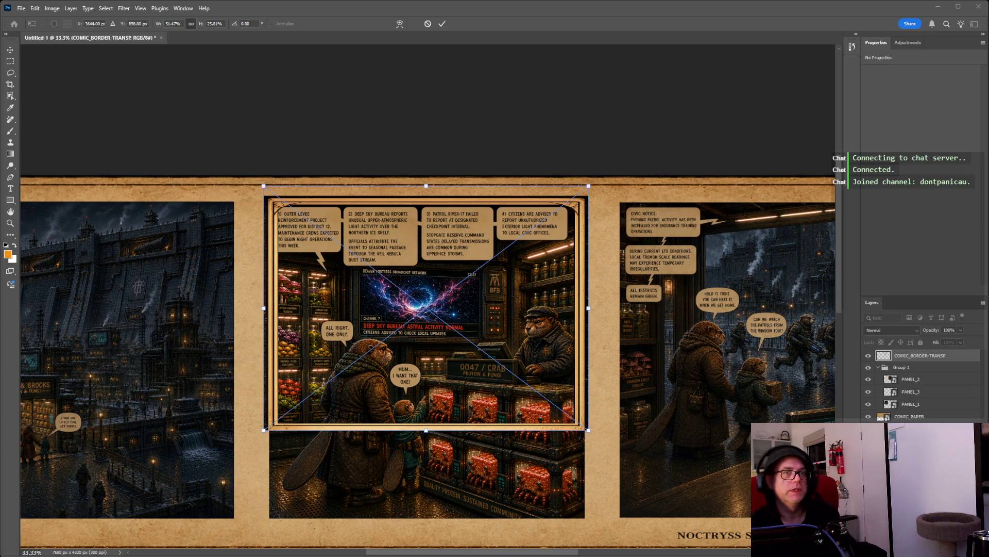
click(922, 356)
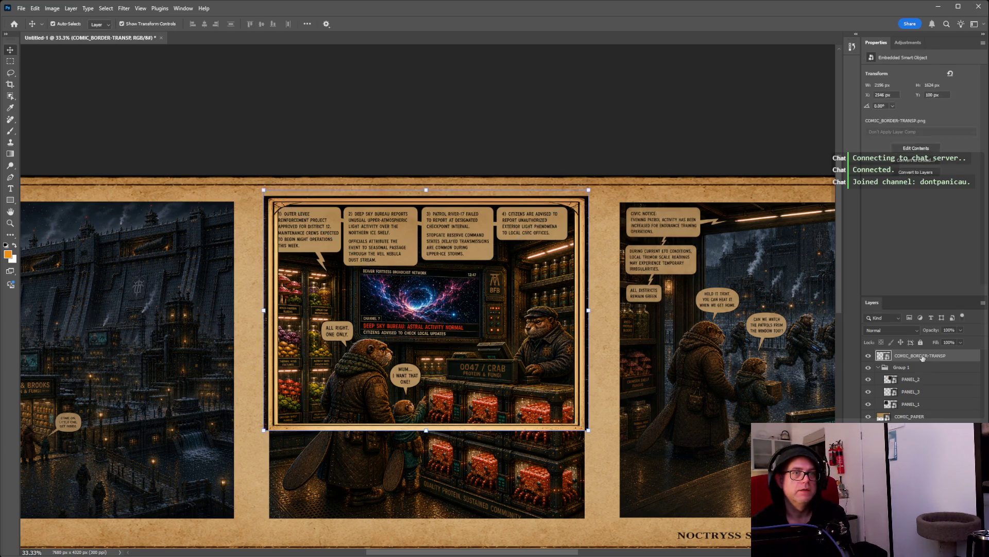
key(Delete)
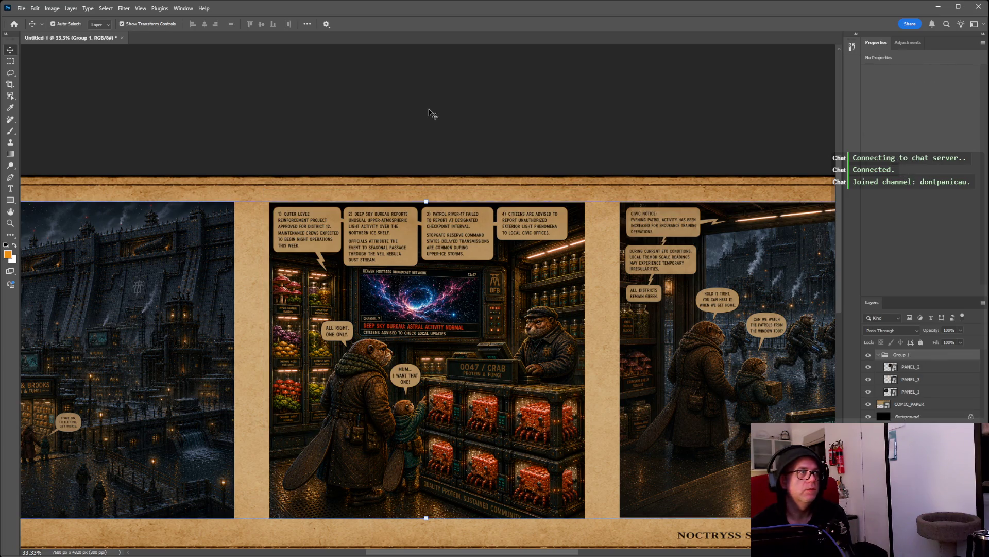
click(430, 113)
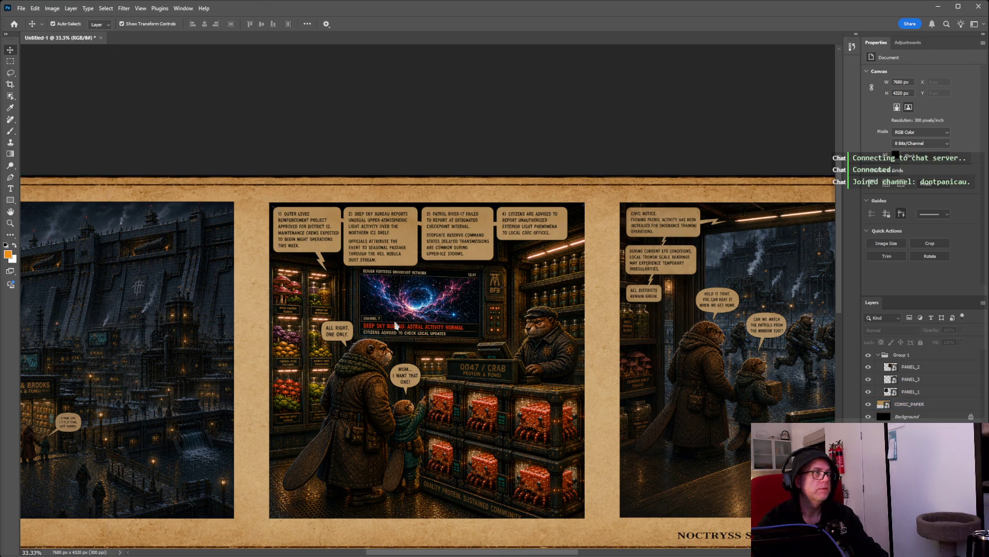
drag(0, 320, 394, 323)
scroll(444, 291, down, 2)
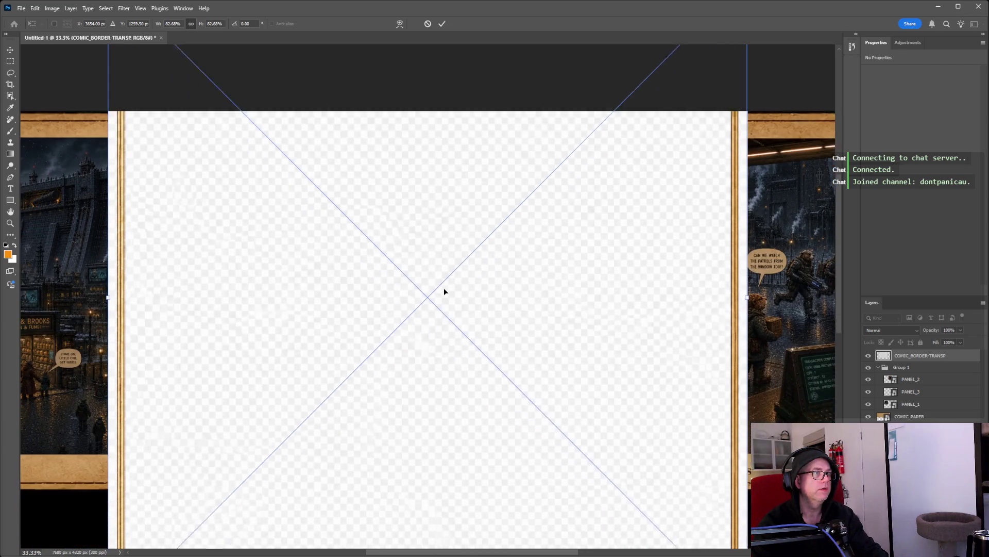
scroll(444, 291, down, 3)
scroll(444, 292, down, 1)
scroll(387, 288, down, 1)
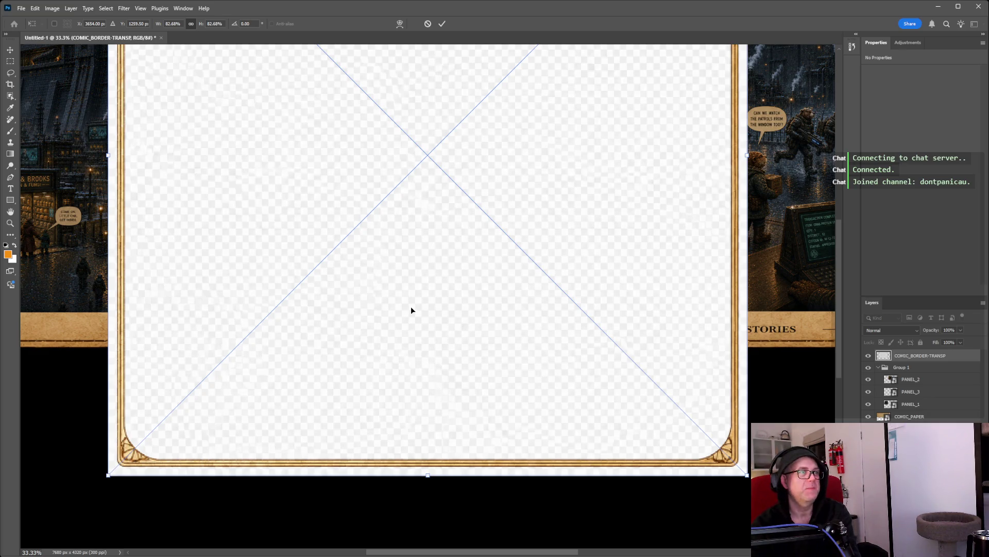
key(Escape)
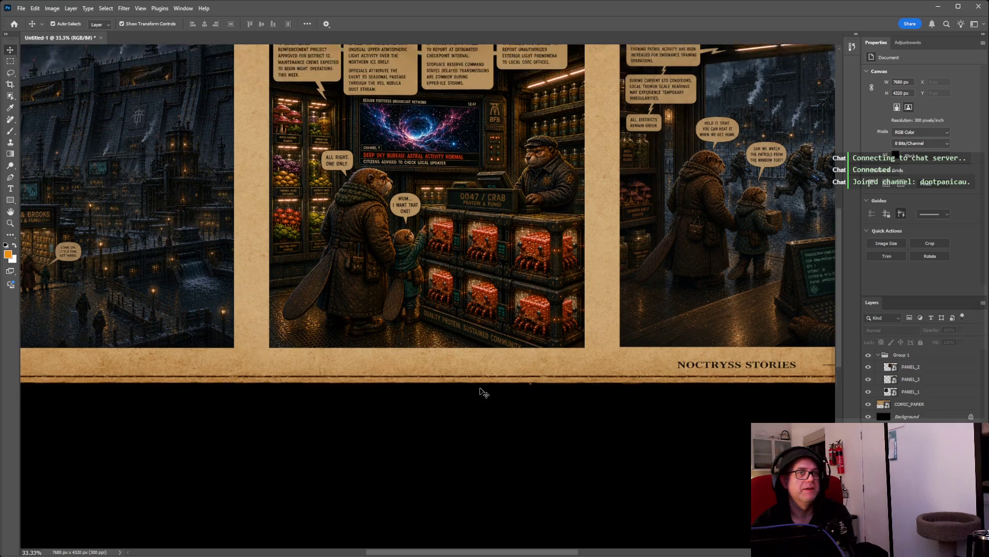
Restore the canvas height to 4320 px and switch to another application window.
scroll(479, 392, up, 5)
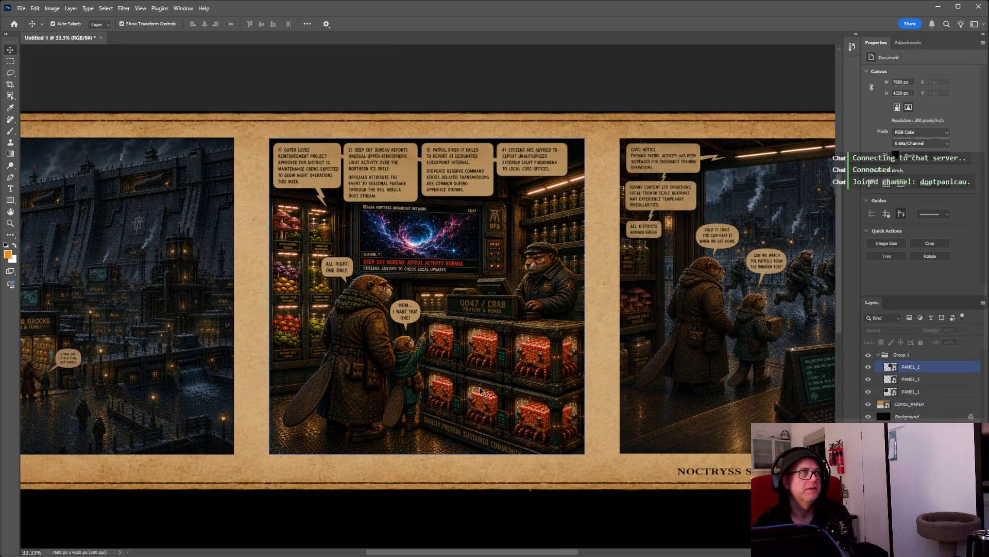
scroll(480, 390, down, 5)
scroll(482, 392, down, 8)
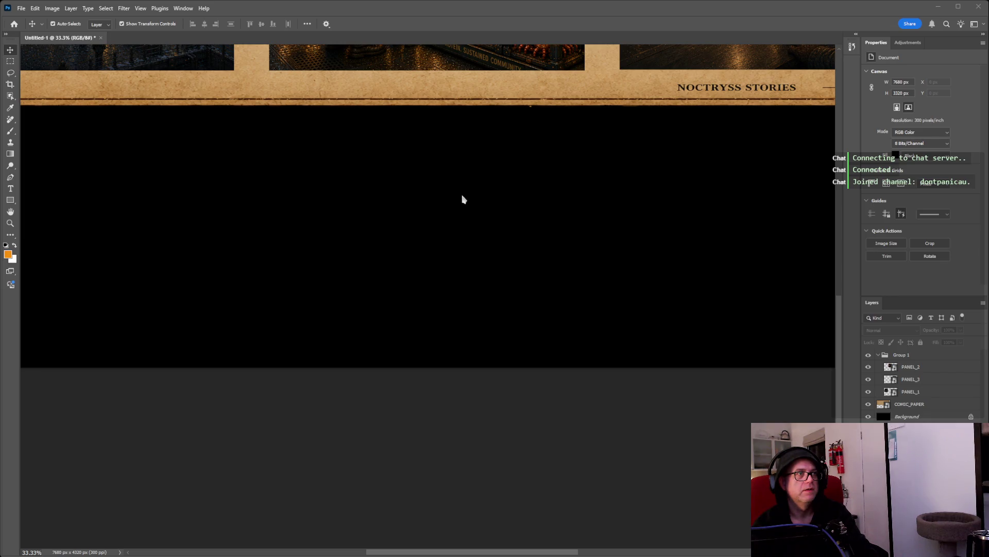
key(Escape)
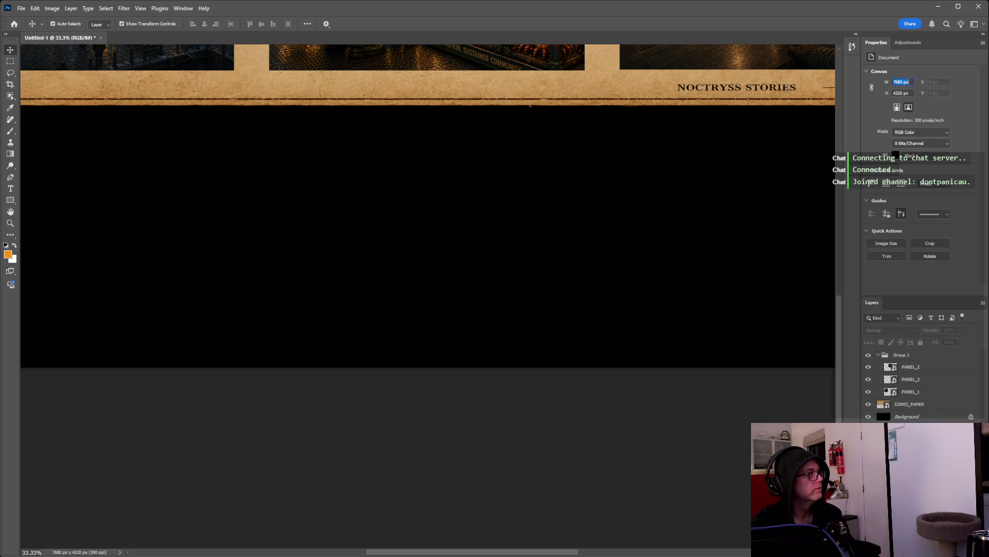
key(alt+Tab)
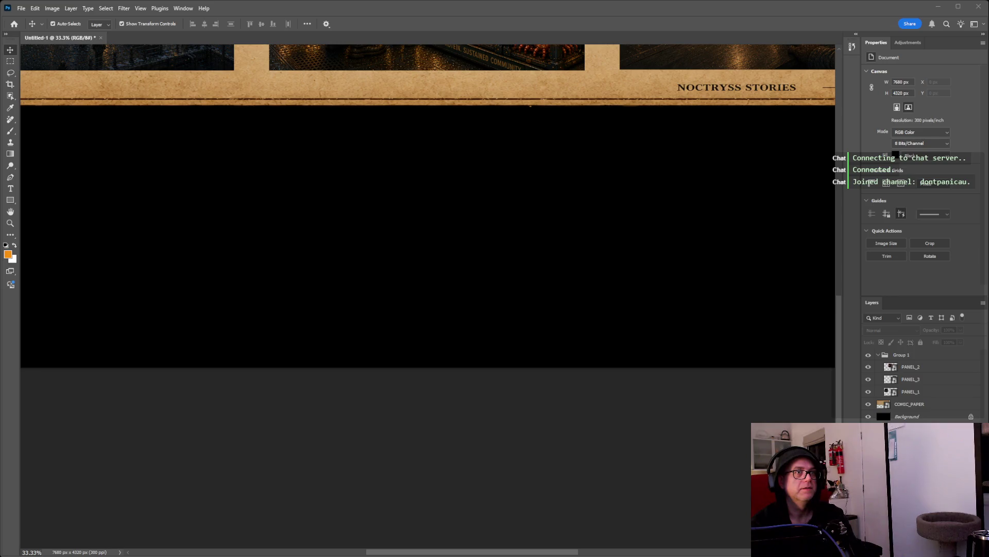
scroll(577, 206, up, 5)
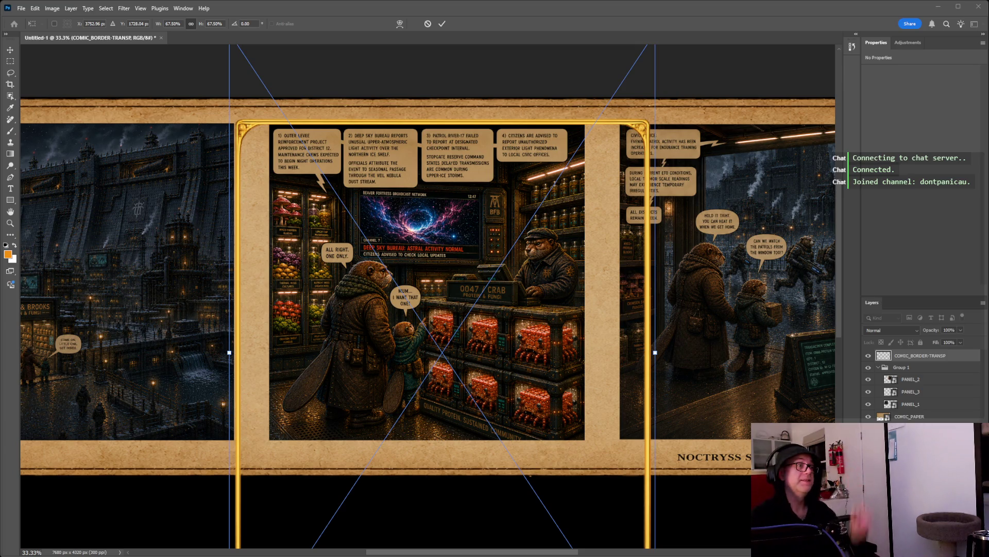
Commit the placed gold frame, delete its layer, and select the parchment paper layer.
click(923, 356)
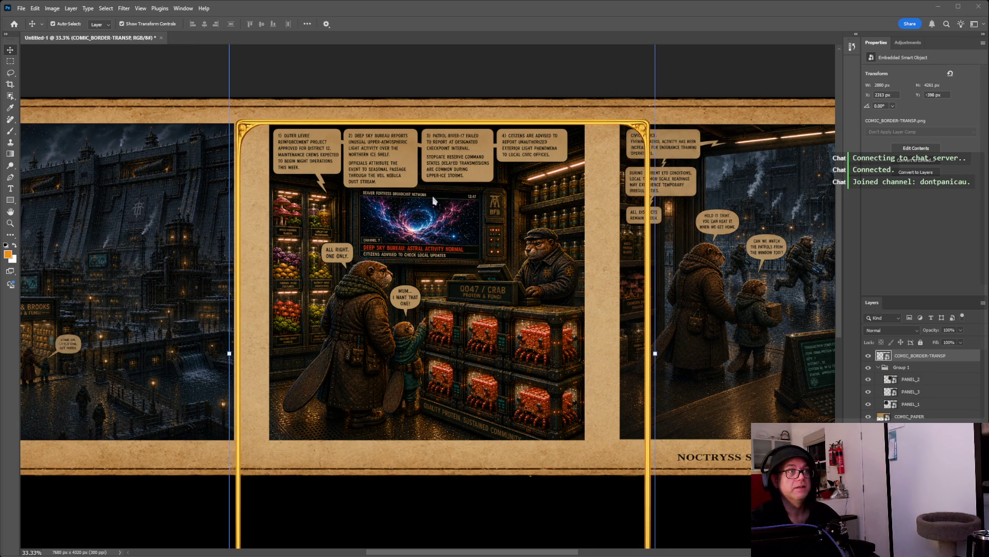
key(Delete)
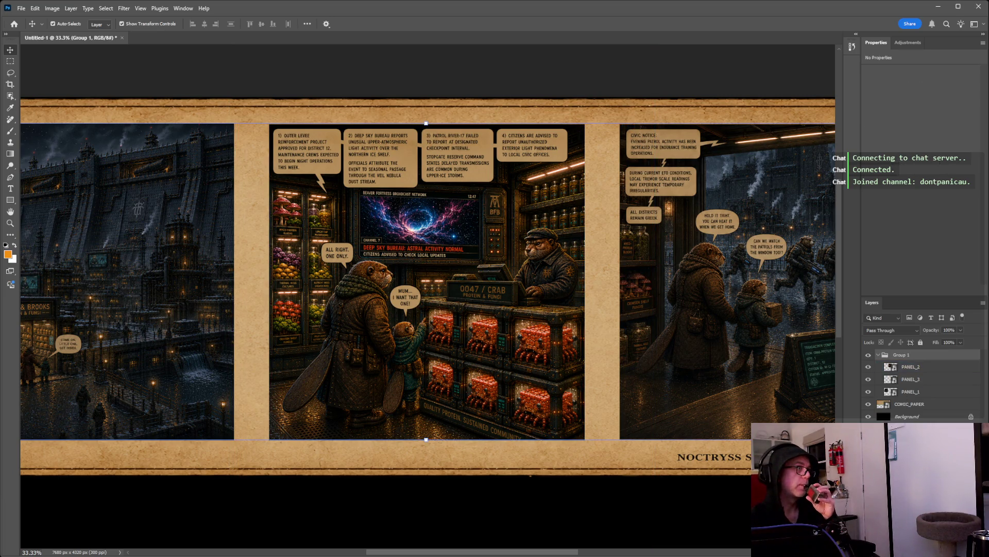
click(383, 459)
click(381, 495)
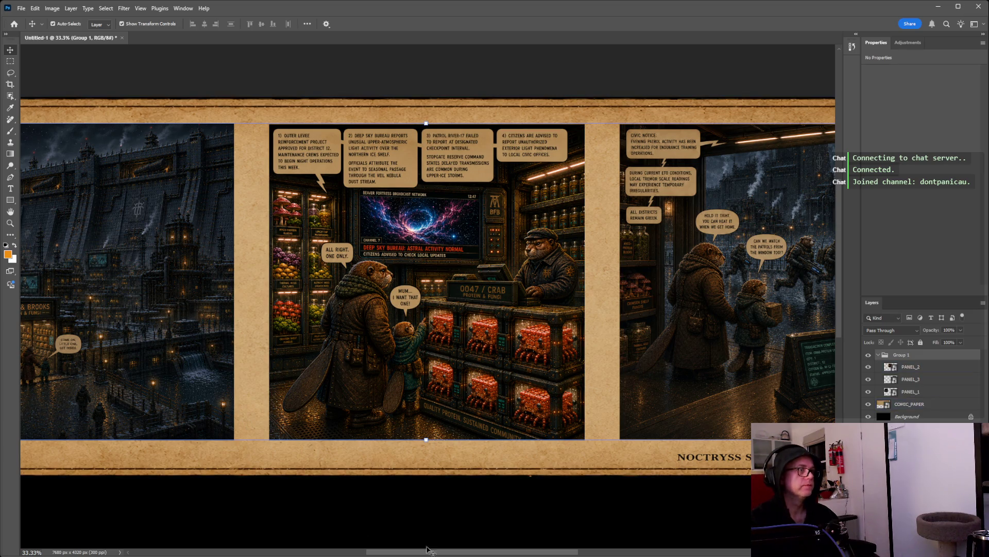
drag(425, 553, 388, 552)
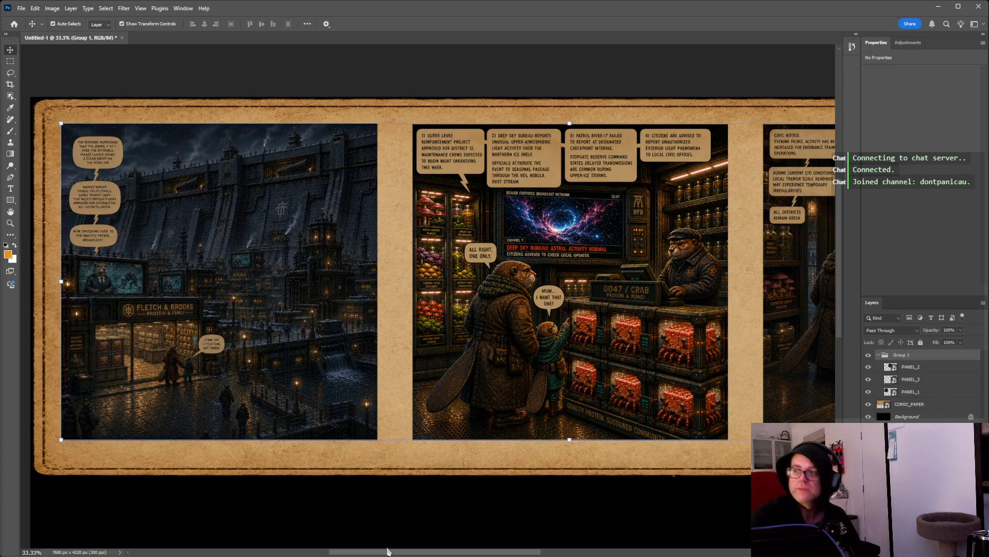
drag(388, 551, 387, 551)
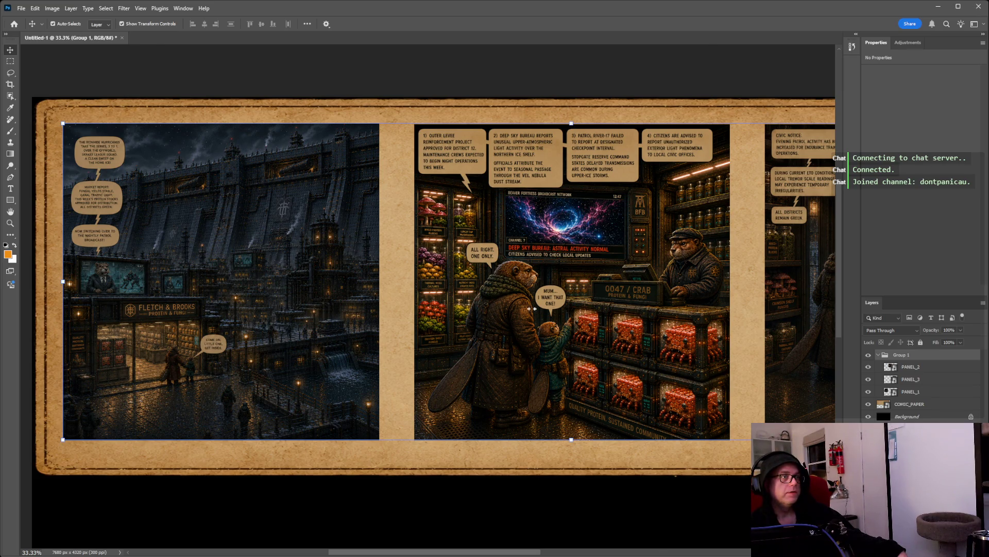
Drop the generated ChatGPT image onto the canvas, commit it, then delete it.
drag(536, 304, 532, 309)
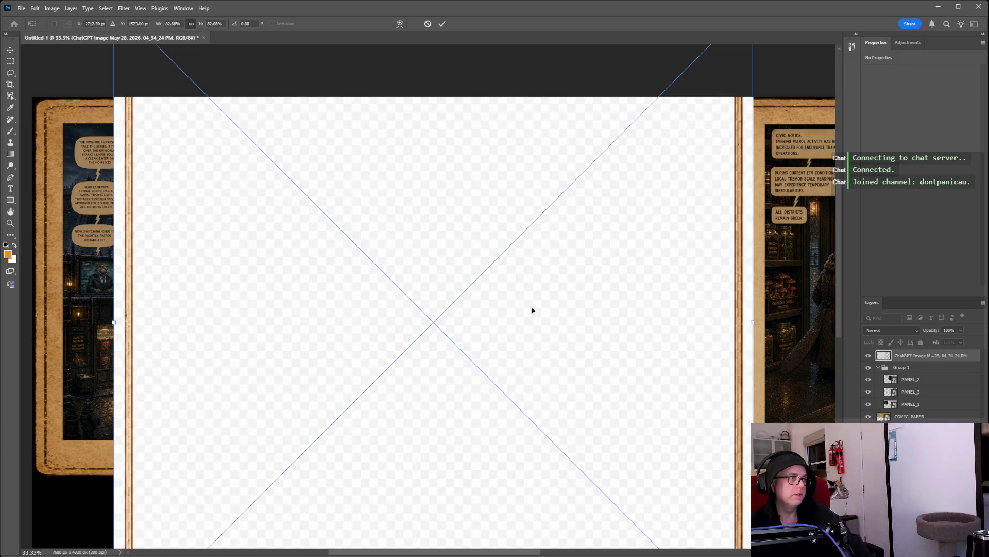
click(926, 359)
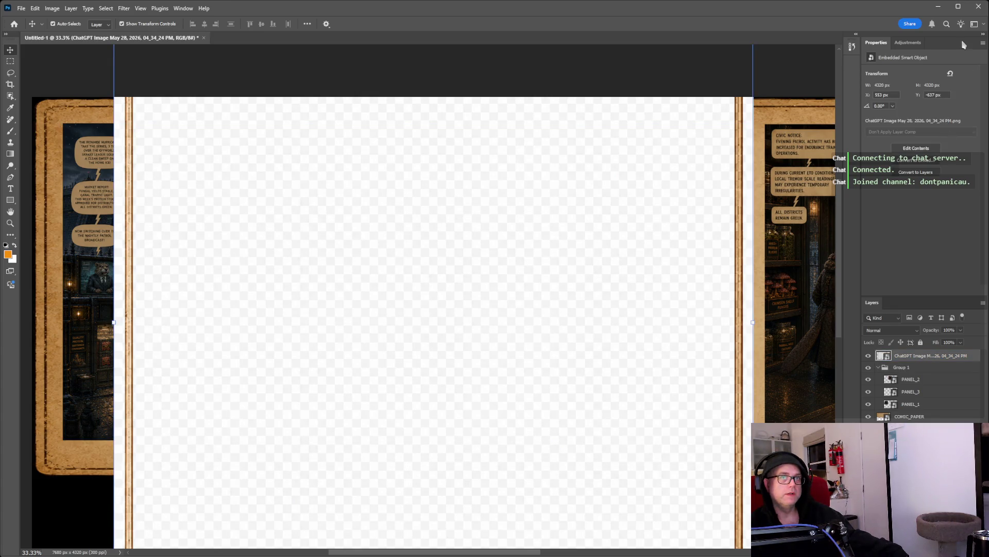
key(Delete)
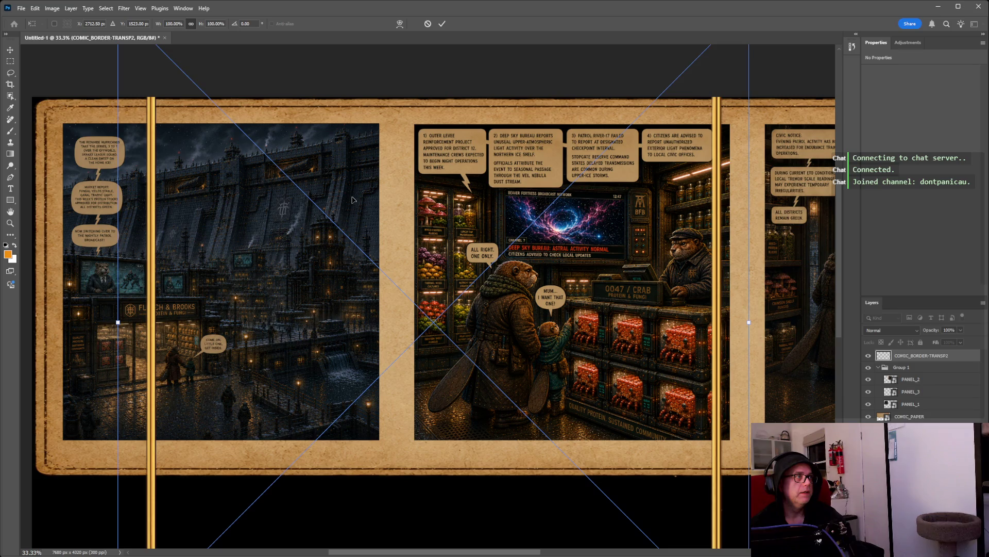
Scale the COMIC_BORDER-TRANSP2 border to about 55% over the middle panel, then cancel the placement.
scroll(352, 199, up, 2)
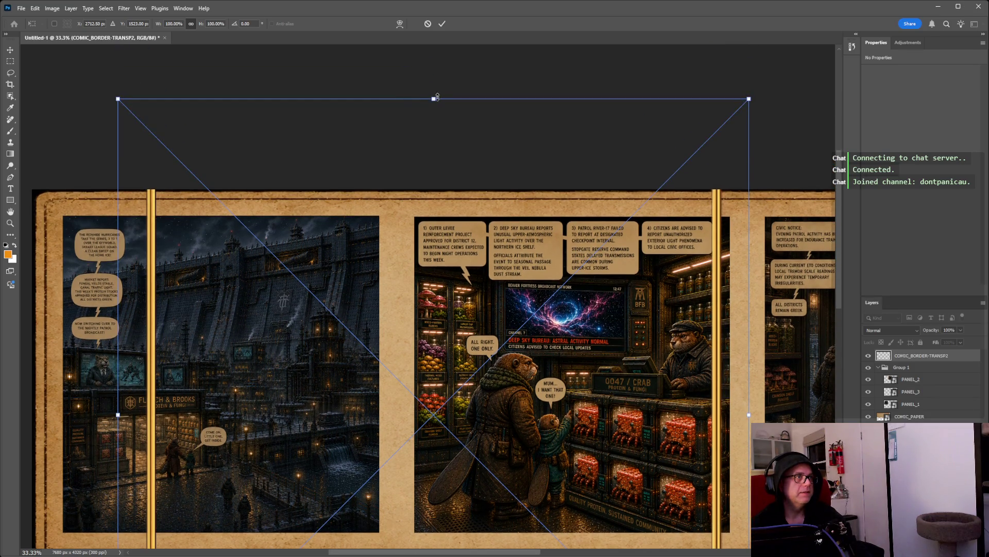
drag(434, 98, 436, 201)
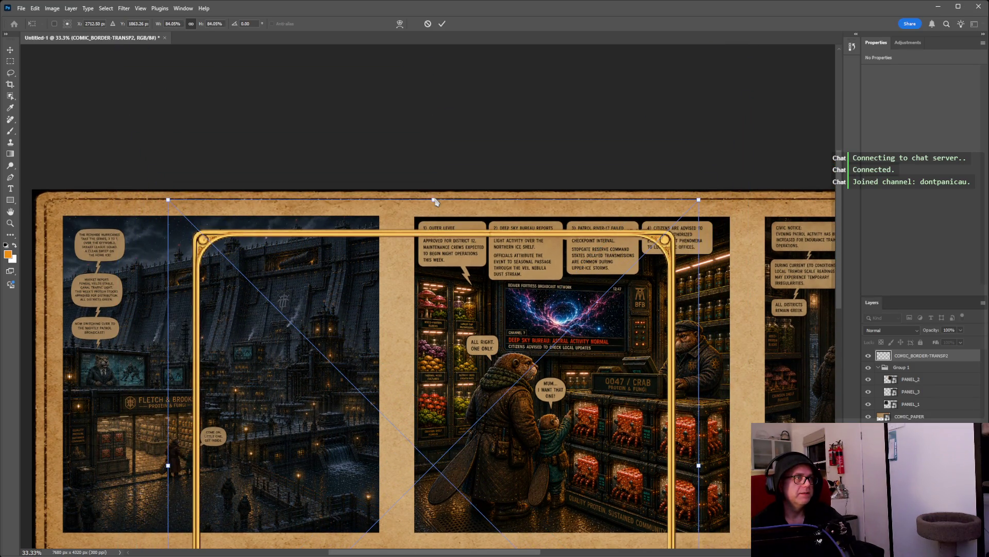
drag(407, 297, 585, 279)
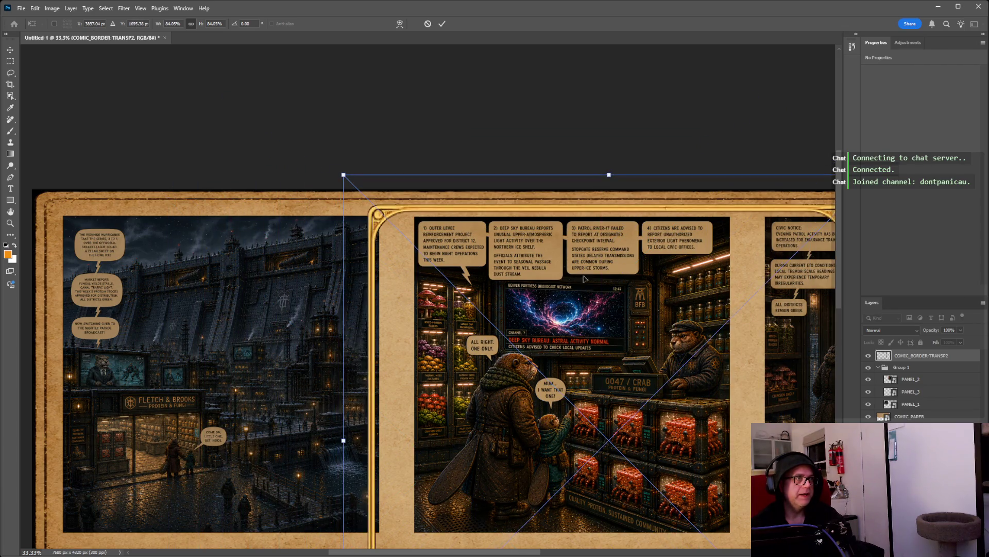
drag(609, 174, 609, 347)
mouse_move(599, 415)
mouse_down()
mouse_move(599, 242)
mouse_move(595, 250)
mouse_up()
drag(606, 182, 606, 191)
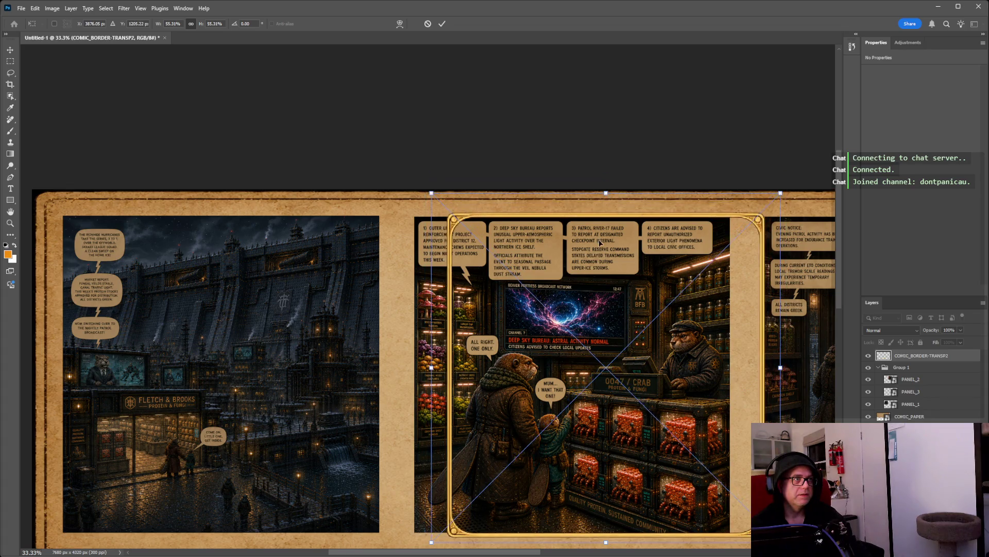
drag(601, 242, 558, 242)
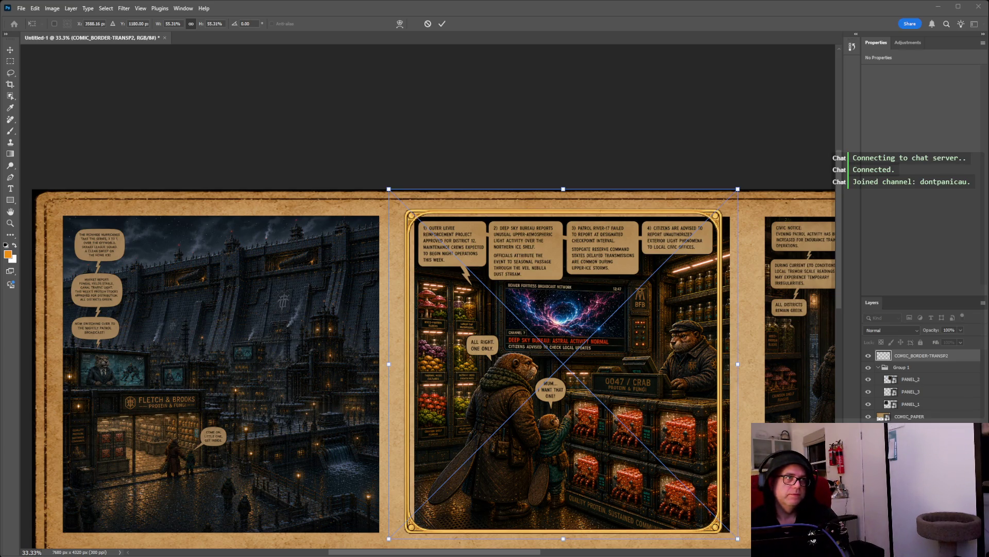
key(Escape)
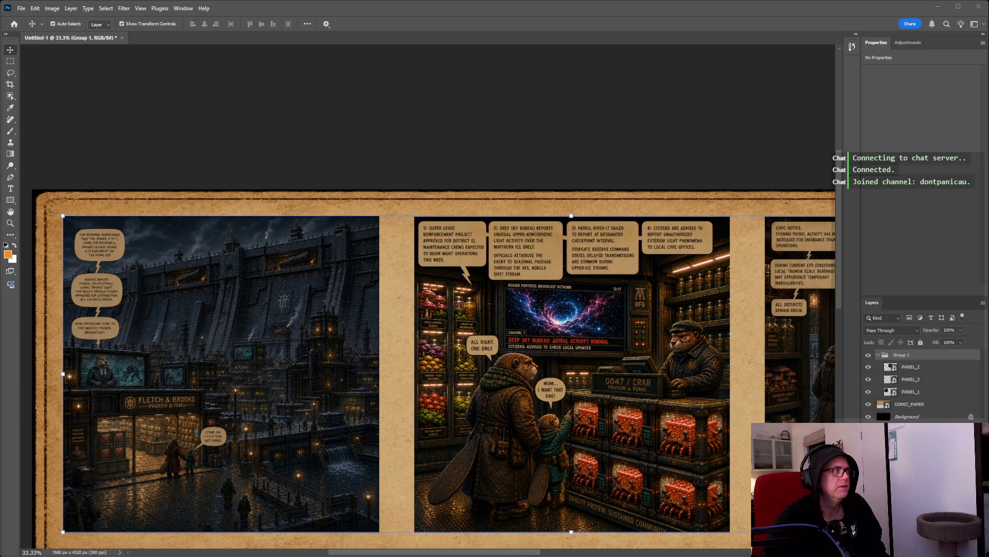
Drag the generated pipe-style border image into the document over the middle panel.
mouse_move(988, 206)
mouse_down()
mouse_move(223, 51)
mouse_move(302, 170)
mouse_up()
drag(487, 361, 559, 307)
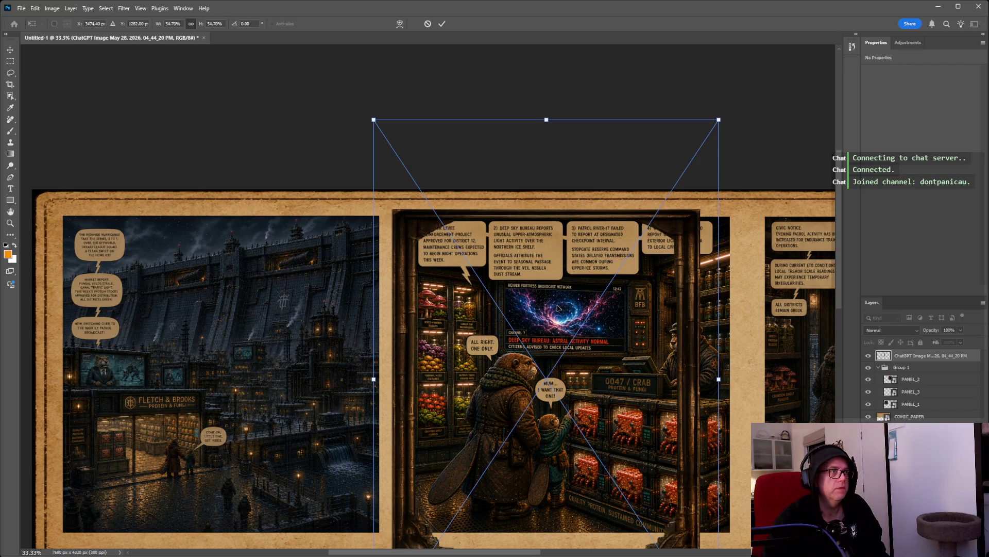
key(ctrl+z)
key(ctrl+z)
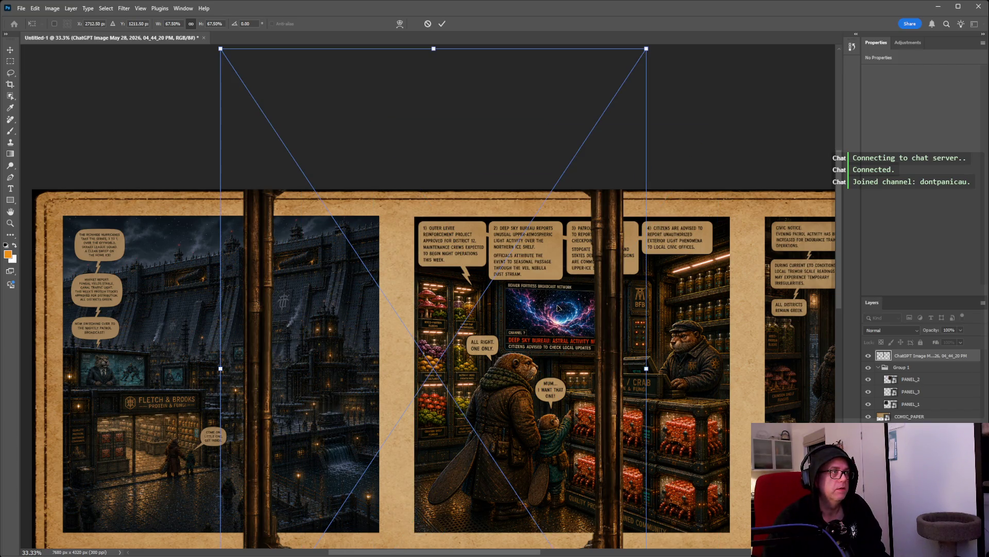
key(Return)
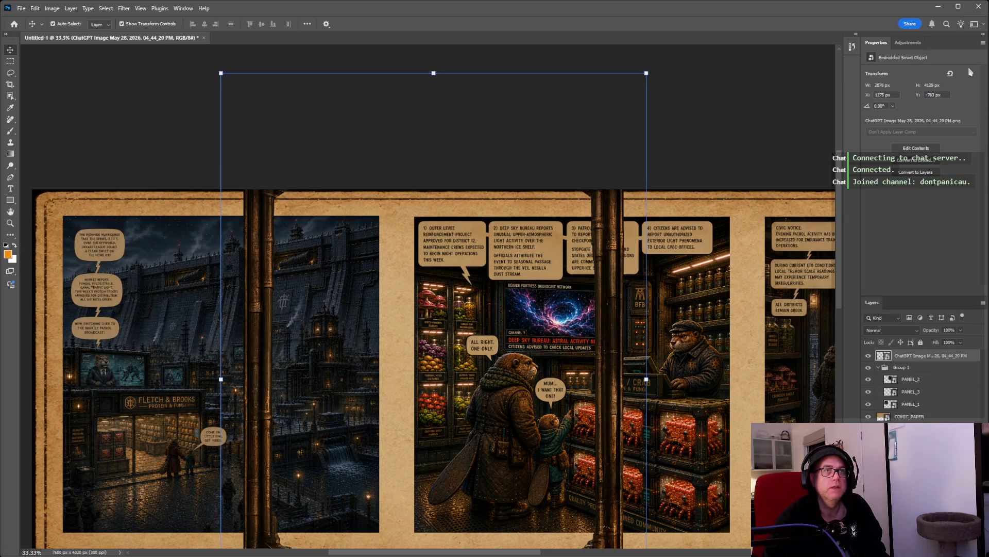
key(Delete)
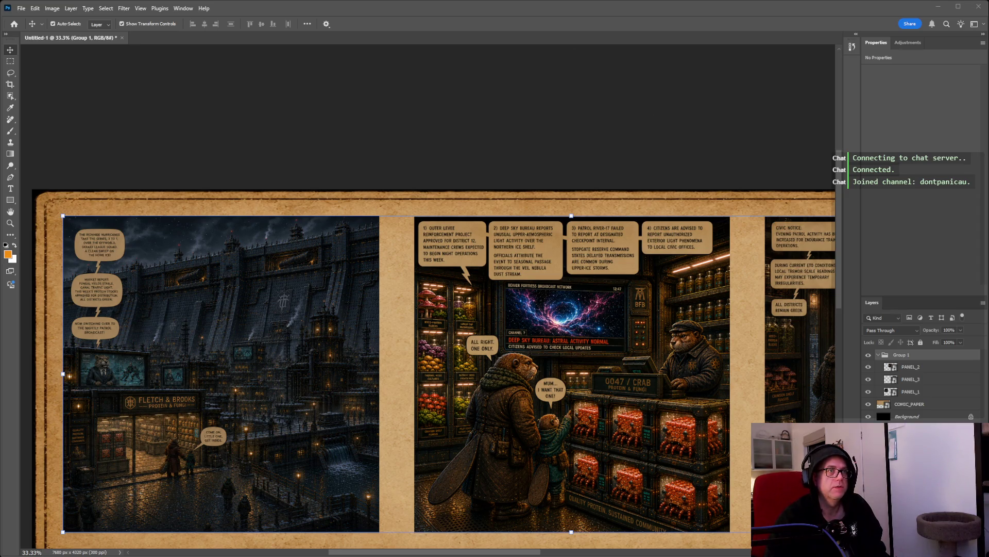
Place the pipe border frame, shrink it to about 45%, and line it up over the left panel.
drag(278, 259, 278, 259)
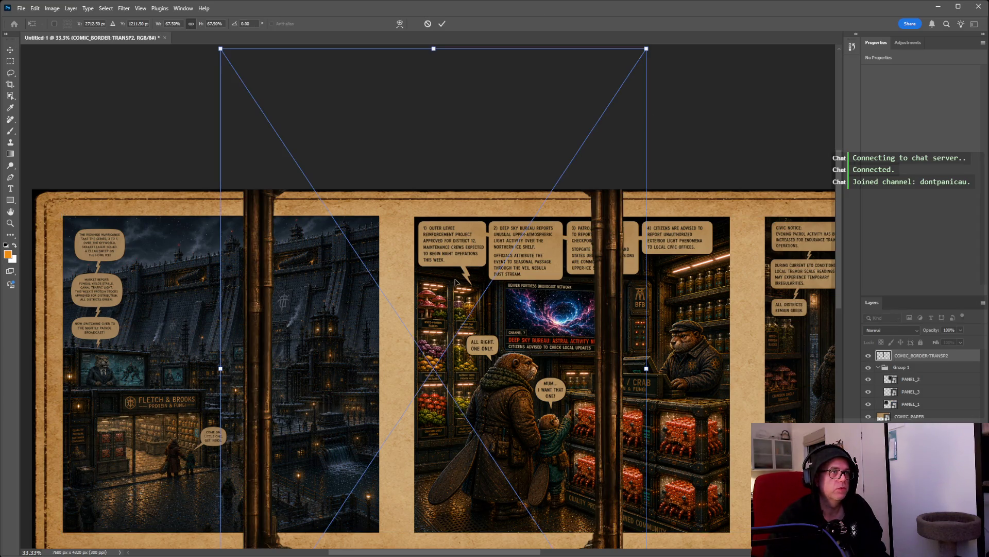
scroll(456, 278, down, 5)
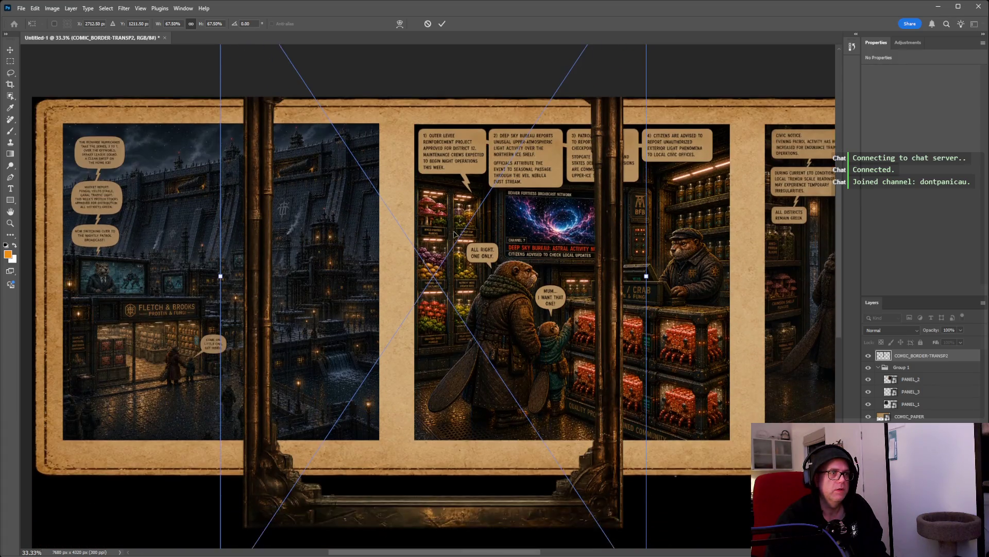
scroll(459, 242, down, 5)
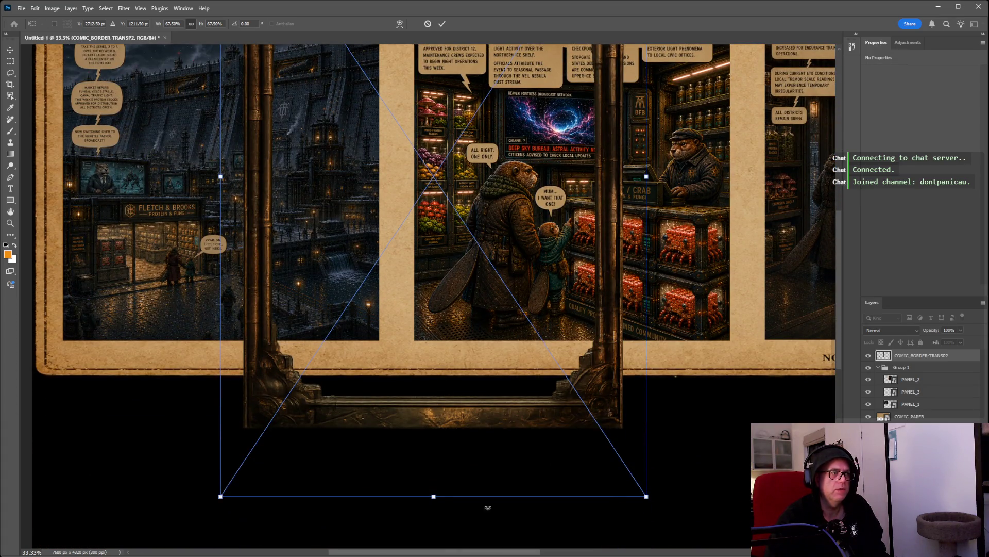
drag(453, 251, 244, 223)
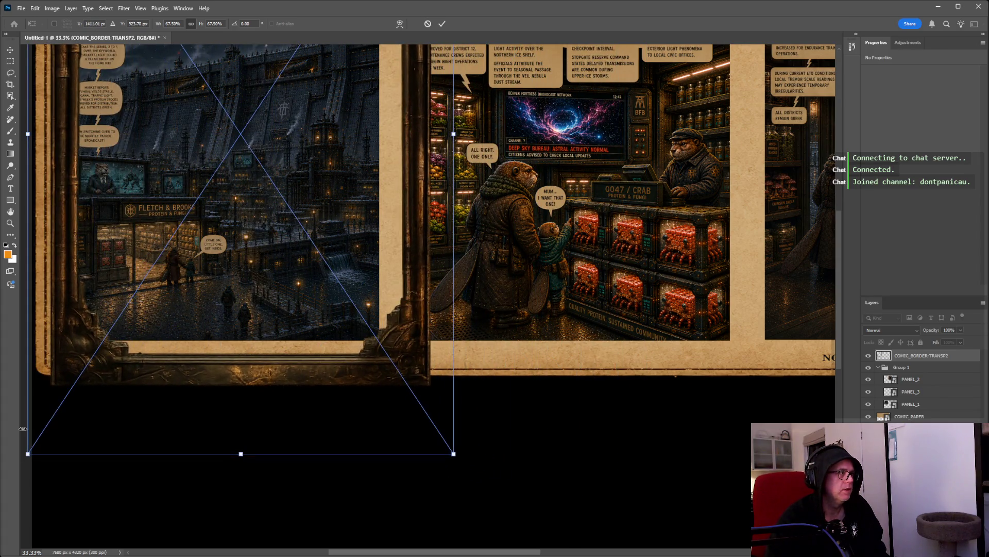
drag(23, 454, 235, 284)
scroll(330, 144, up, 5)
mouse_move(329, 142)
mouse_down()
mouse_move(201, 282)
mouse_move(188, 259)
mouse_up()
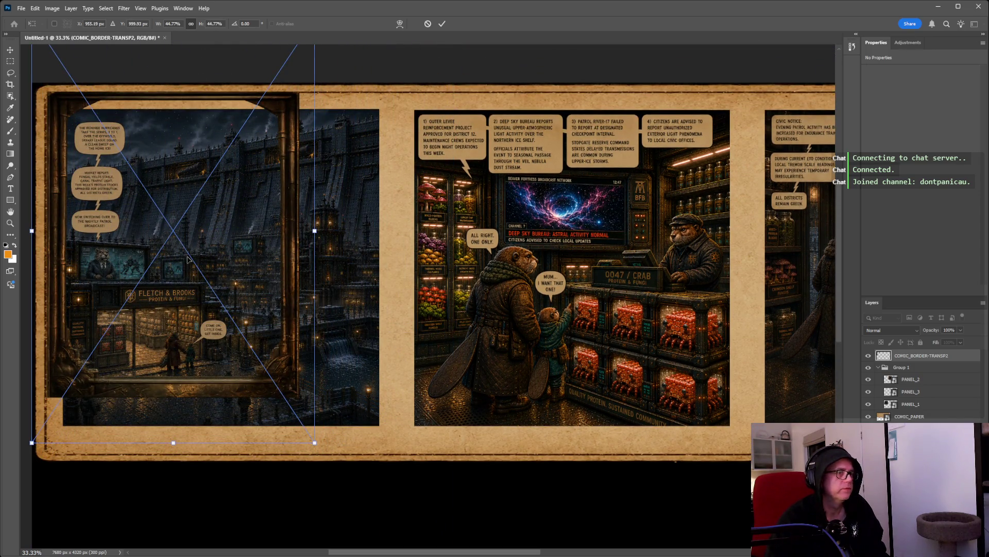
key(ctrl+plus)
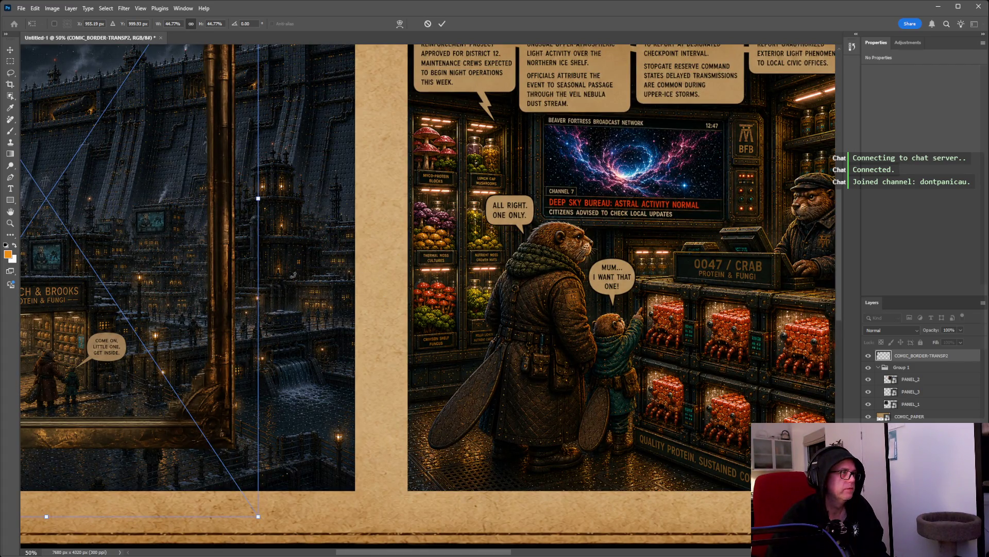
drag(342, 554, 290, 553)
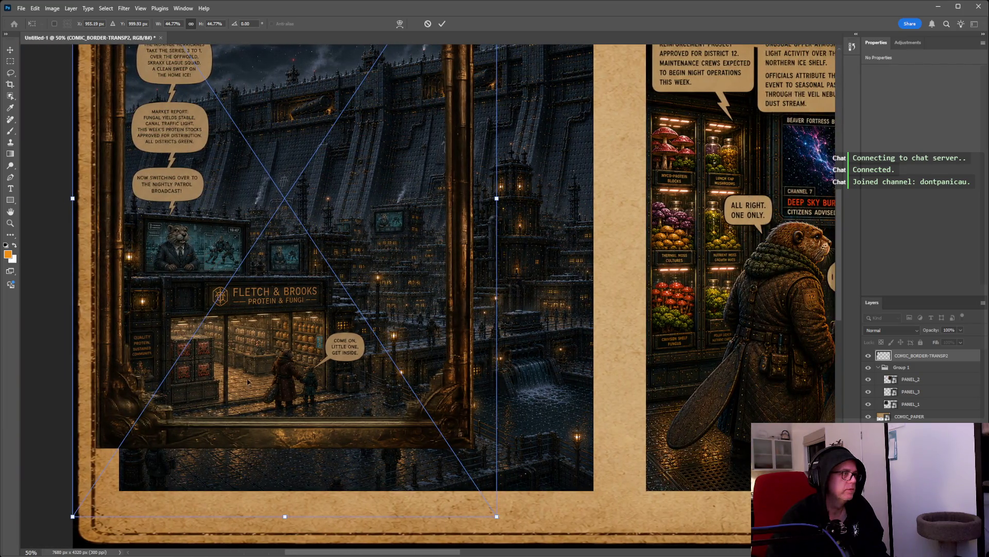
mouse_move(238, 333)
mouse_down()
mouse_move(267, 344)
mouse_move(270, 419)
mouse_up()
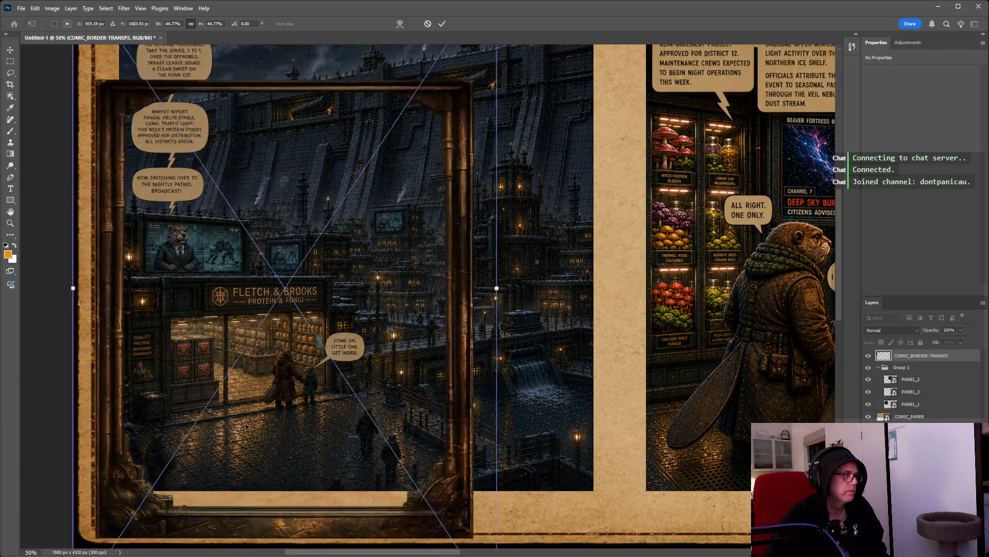
scroll(518, 525, down, 1)
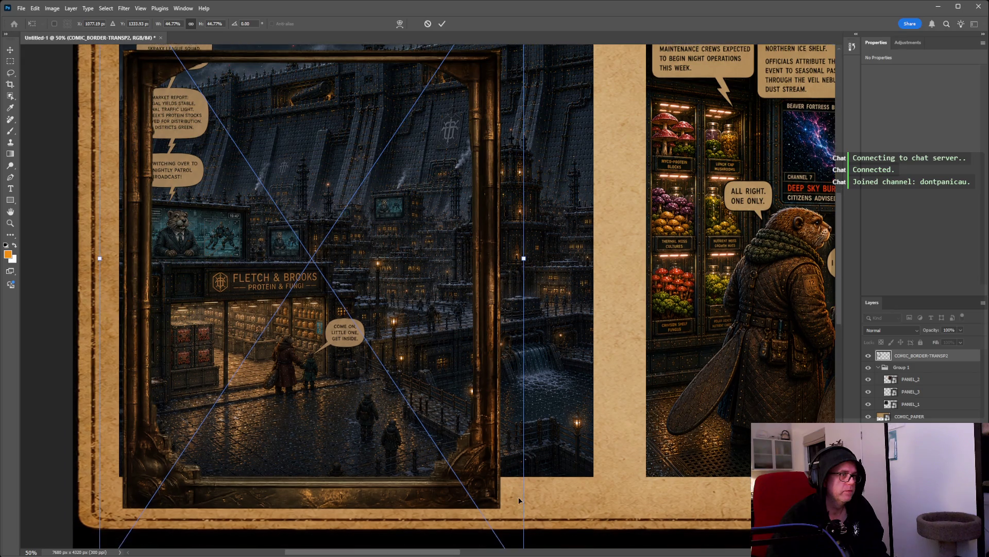
scroll(523, 510, down, 4)
Stretch the frame wider and shorter, then taller toward the top around the Fletch & Brooks panel.
mouse_move(525, 499)
mouse_down()
mouse_move(588, 441)
mouse_move(642, 478)
mouse_up()
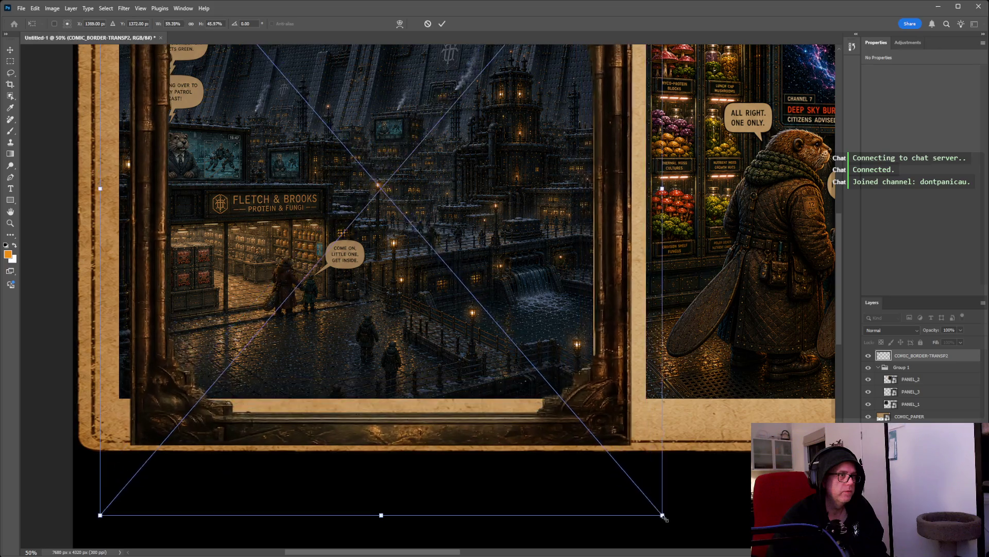
mouse_move(101, 472)
mouse_down()
mouse_move(68, 483)
mouse_move(81, 478)
mouse_up()
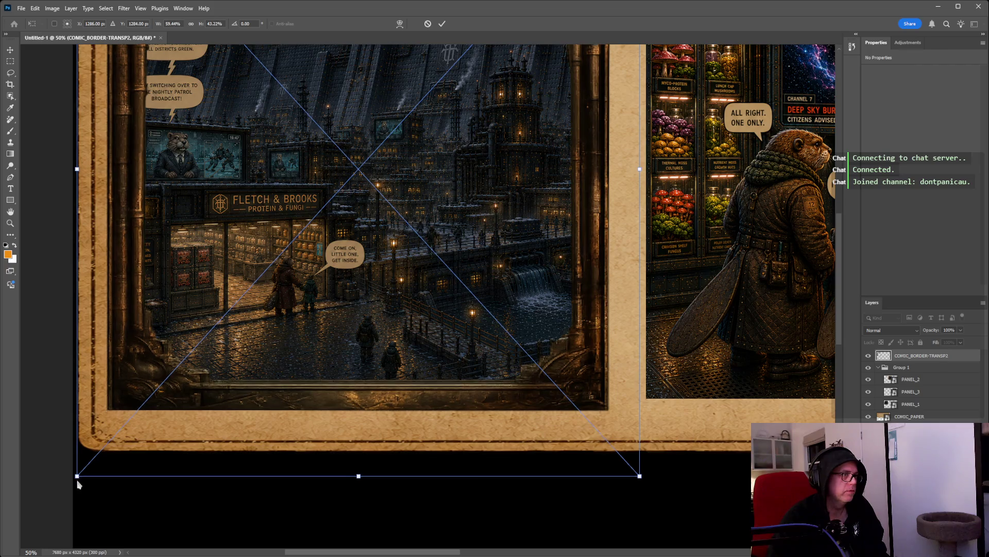
scroll(252, 420, up, 5)
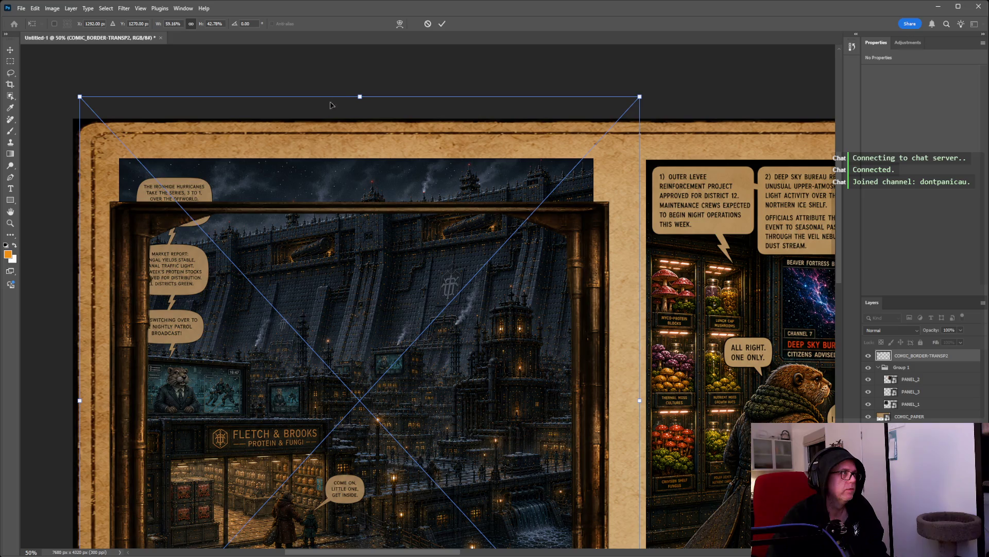
mouse_move(360, 100)
mouse_down()
mouse_move(361, 78)
mouse_move(406, 437)
mouse_move(432, 291)
mouse_up()
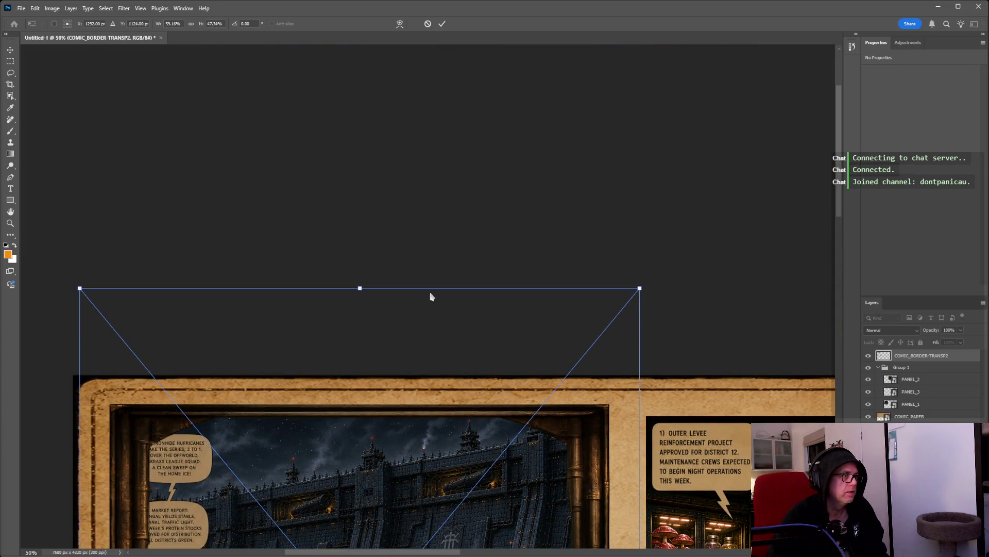
scroll(432, 296, down, 8)
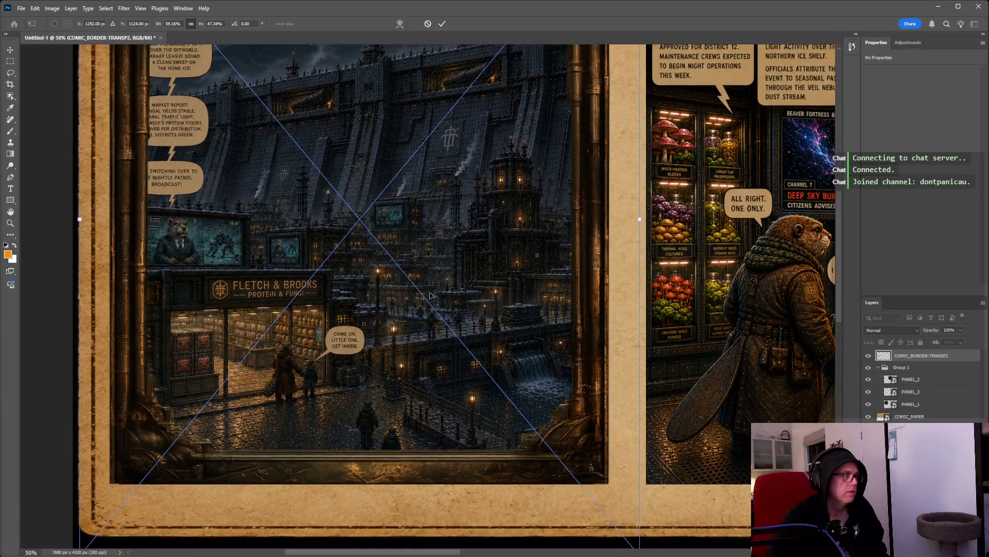
scroll(432, 295, up, 2)
Fine-tune the frame's left and right edges so it spans the panel's full width.
drag(80, 334, 61, 336)
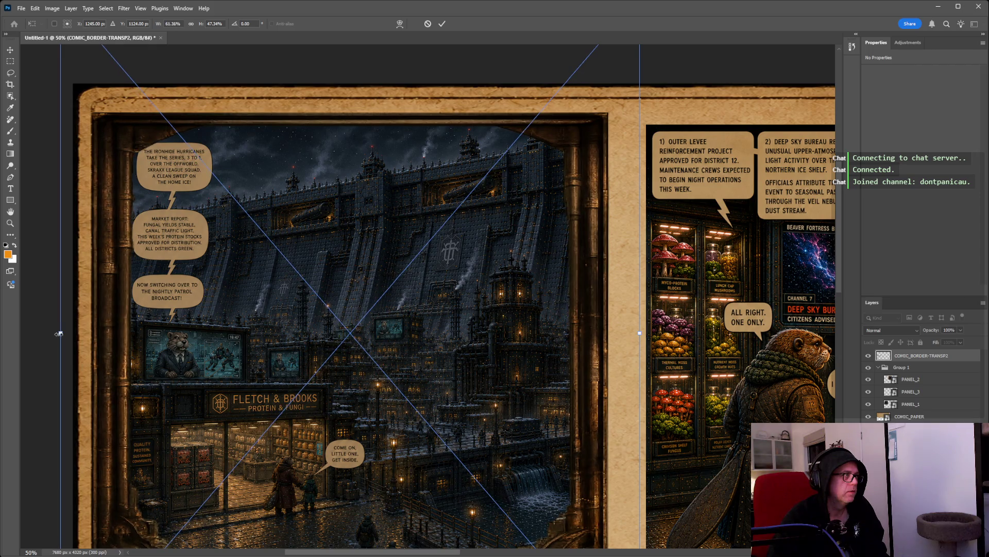
drag(62, 337, 68, 337)
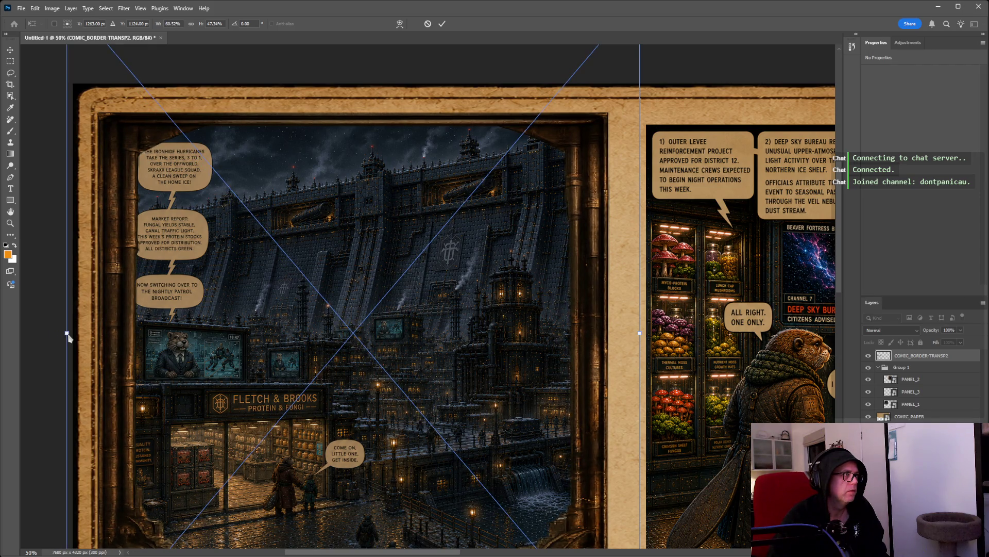
key(shift)
drag(638, 334, 663, 334)
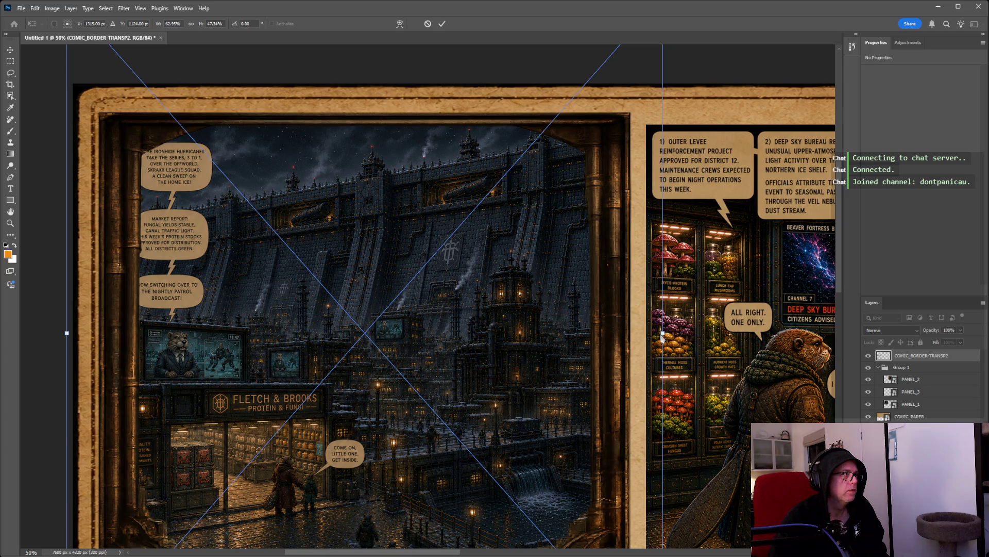
drag(67, 335, 62, 338)
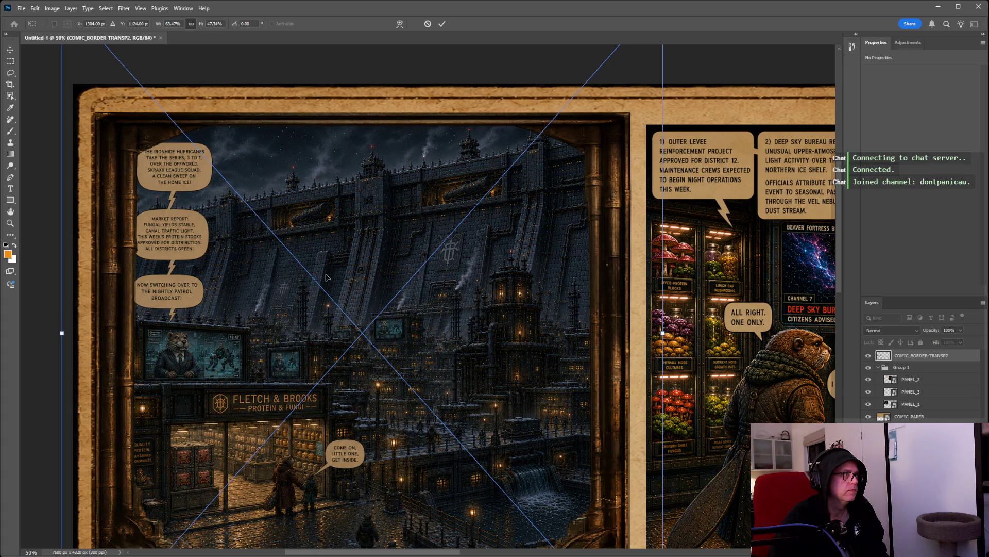
scroll(327, 276, up, 2)
scroll(327, 277, up, 4)
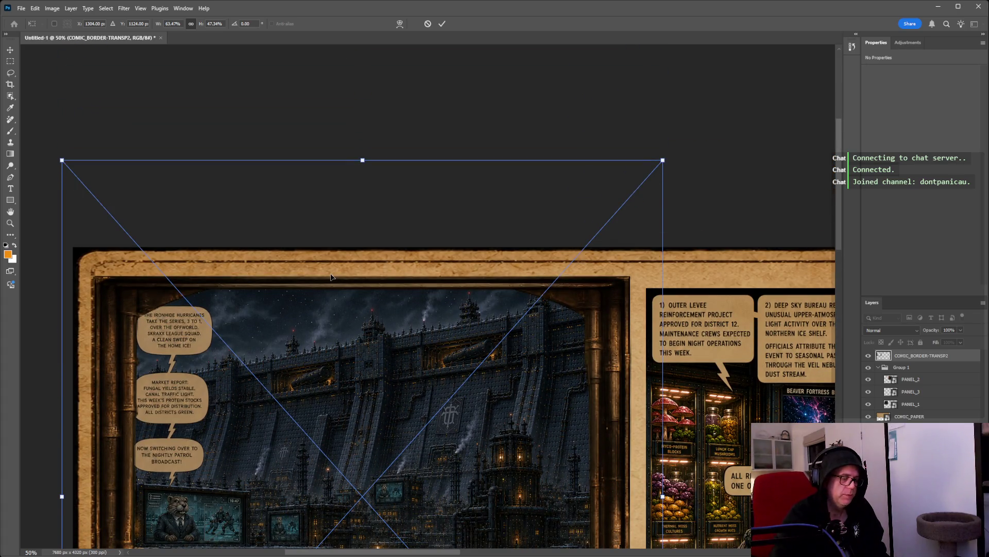
key(ctrl+minus)
scroll(331, 277, down, 3)
Stretch the COMIC_BORDER-TRANSP2 frame to about 63.67% by 50.06% to fit the panel's top and bottom.
scroll(330, 277, down, 2)
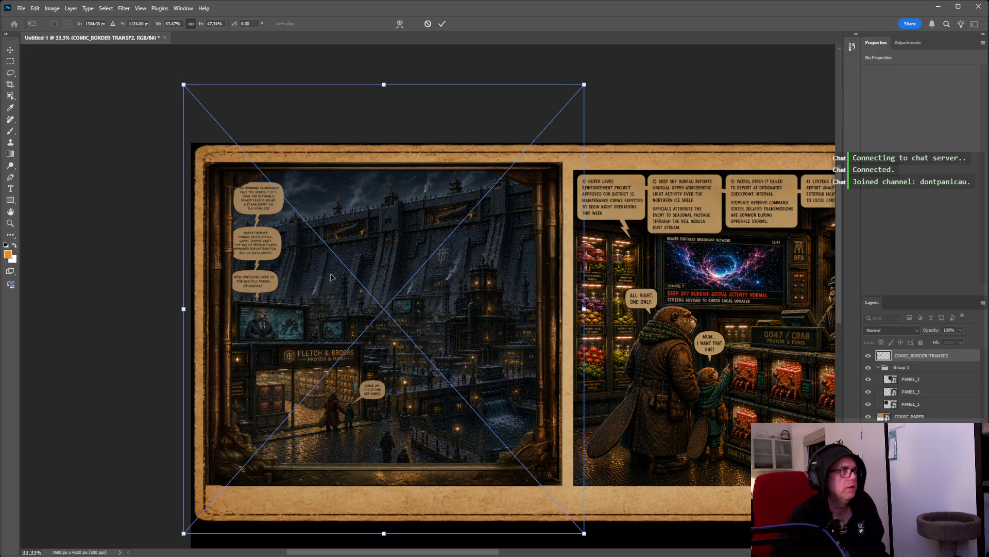
scroll(330, 277, down, 1)
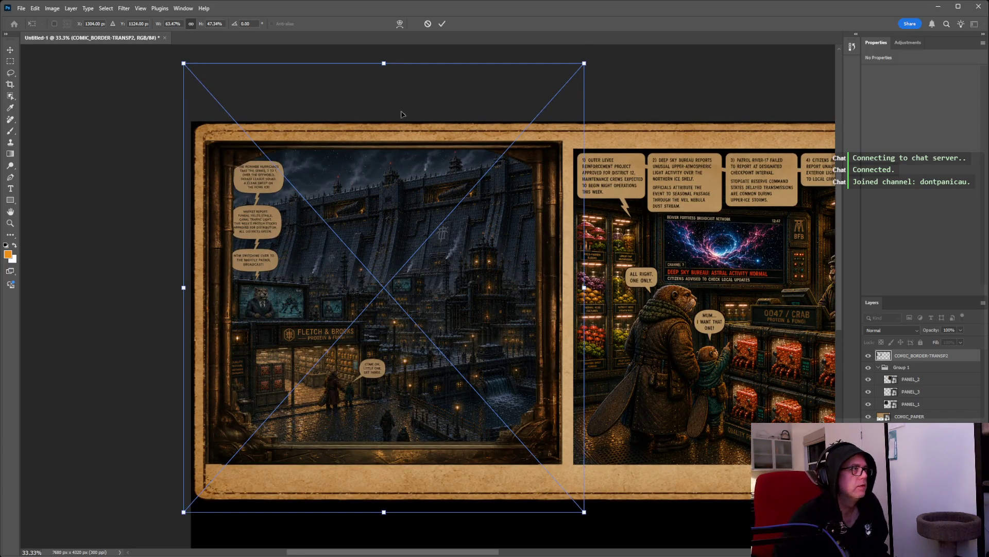
drag(383, 62, 385, 60)
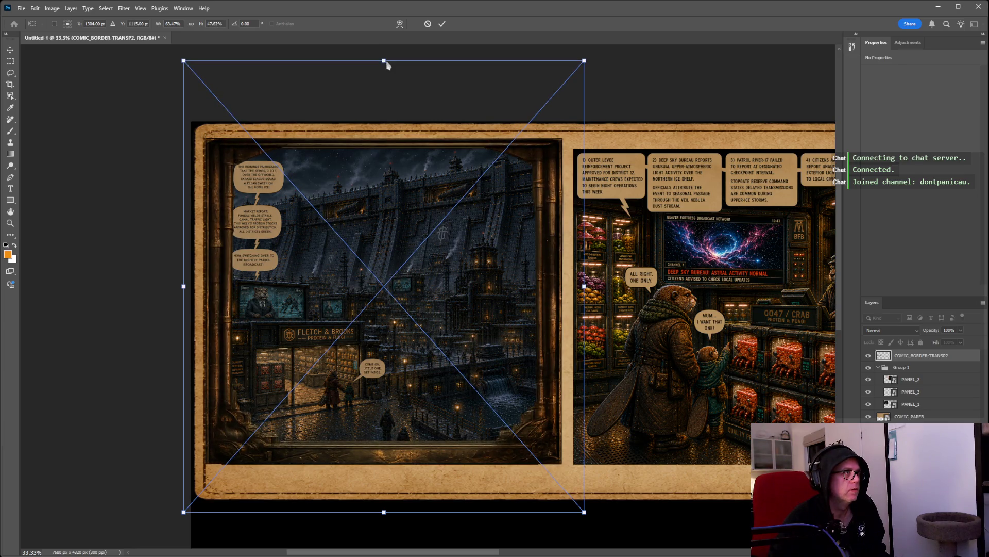
mouse_move(384, 512)
mouse_down()
mouse_move(383, 552)
mouse_move(390, 483)
mouse_up()
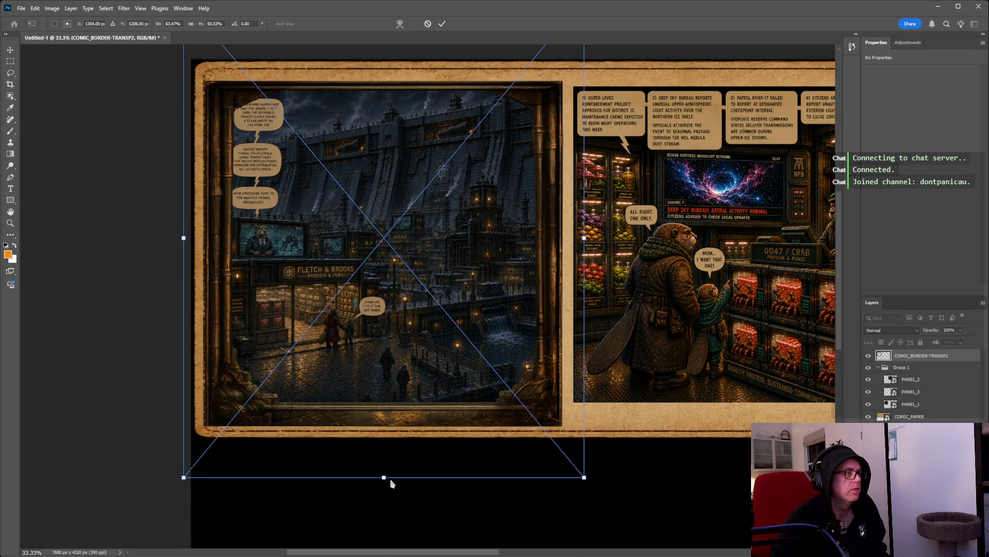
drag(390, 483, 390, 478)
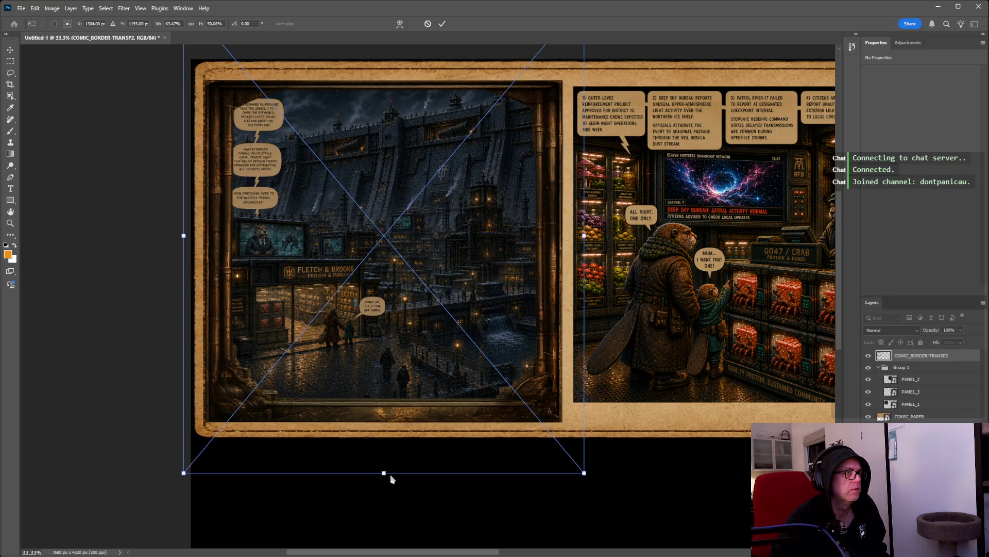
key(shift)
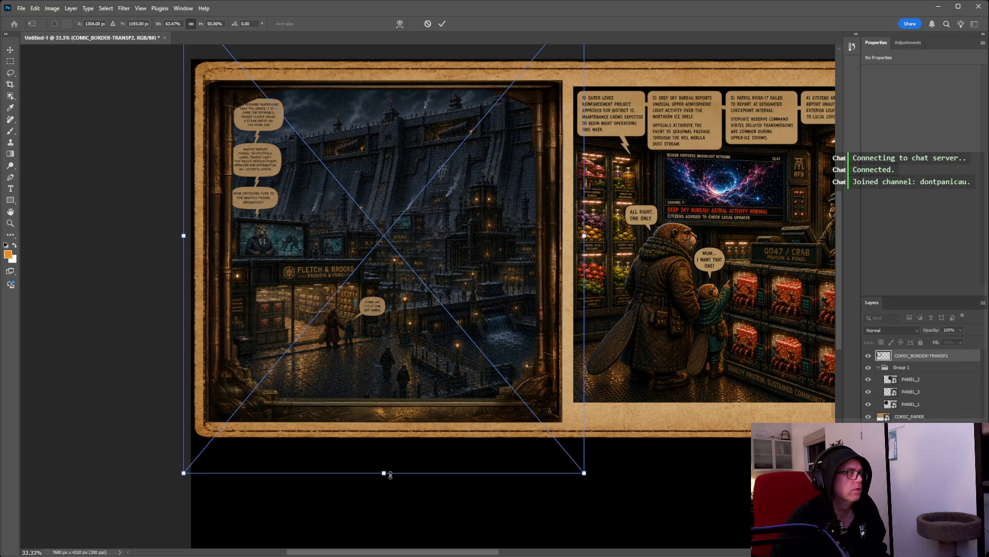
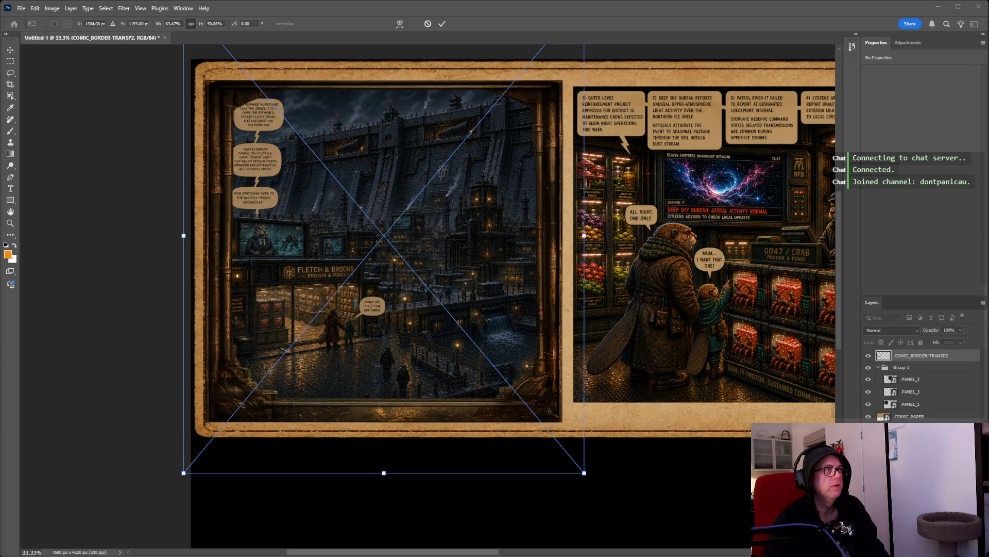
Commit the pending transform, delete COMIC_BORDER-TRANSP2, and place COMIC_BORDER-TRANSP1 on the page.
key(Return)
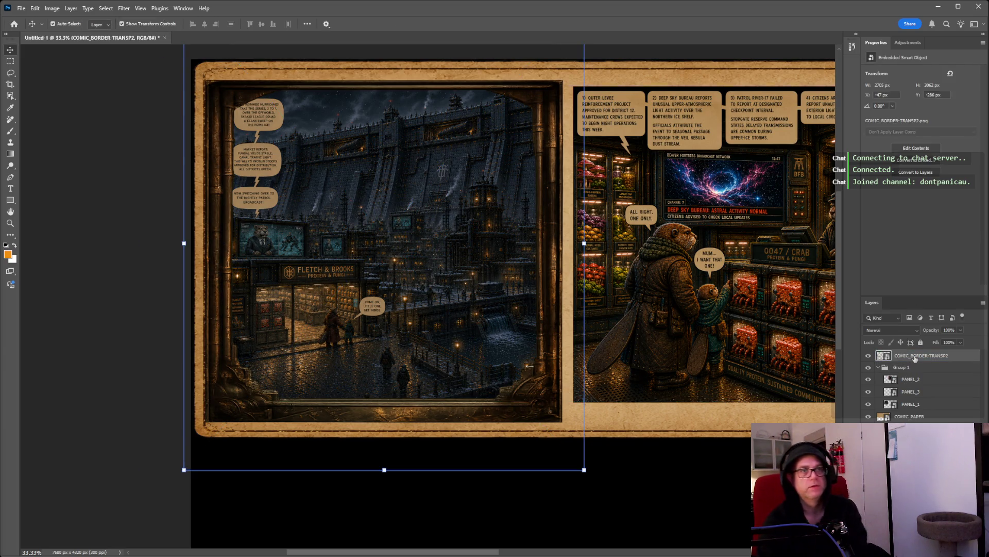
key(Delete)
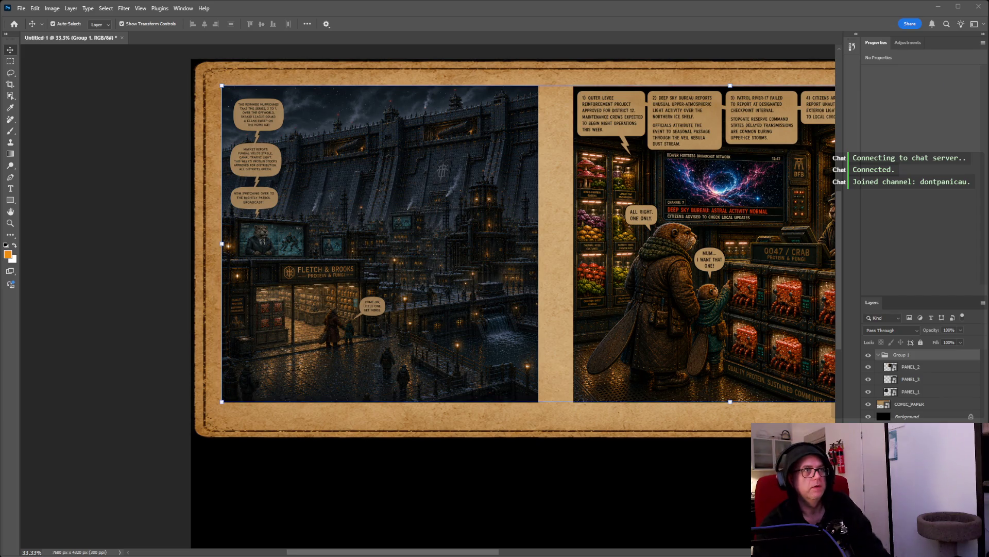
drag(0, 310, 343, 349)
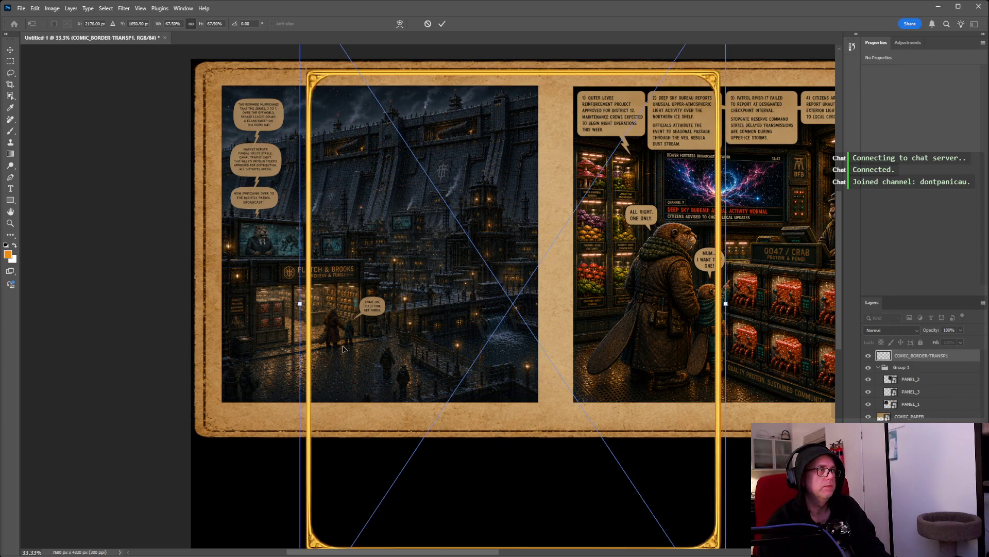
Move the gold COMIC_BORDER-TRANSP1 frame over the left panel.
scroll(454, 361, down, 1)
scroll(601, 466, down, 2)
scroll(626, 446, down, 1)
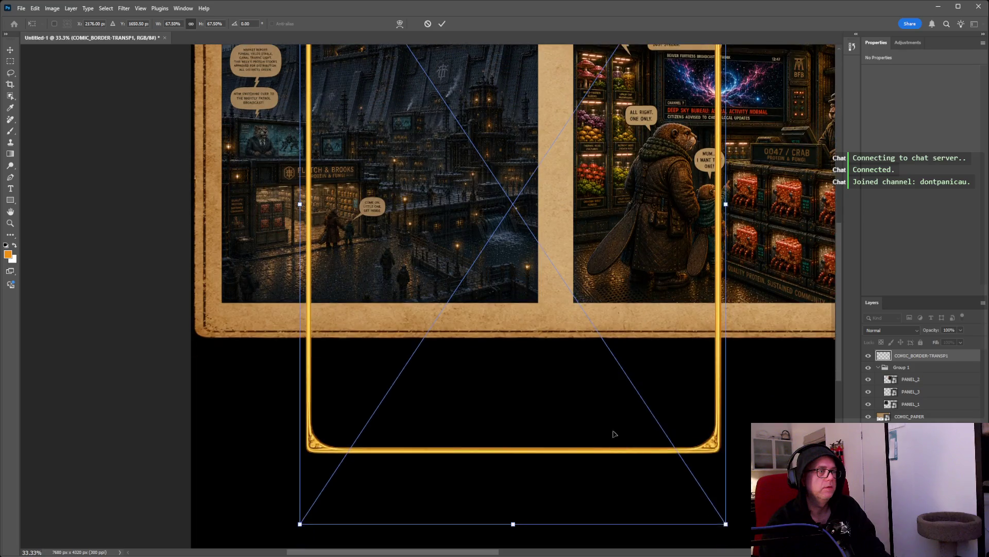
scroll(614, 434, up, 5)
mouse_move(560, 297)
mouse_down()
mouse_move(429, 263)
mouse_move(412, 235)
mouse_up()
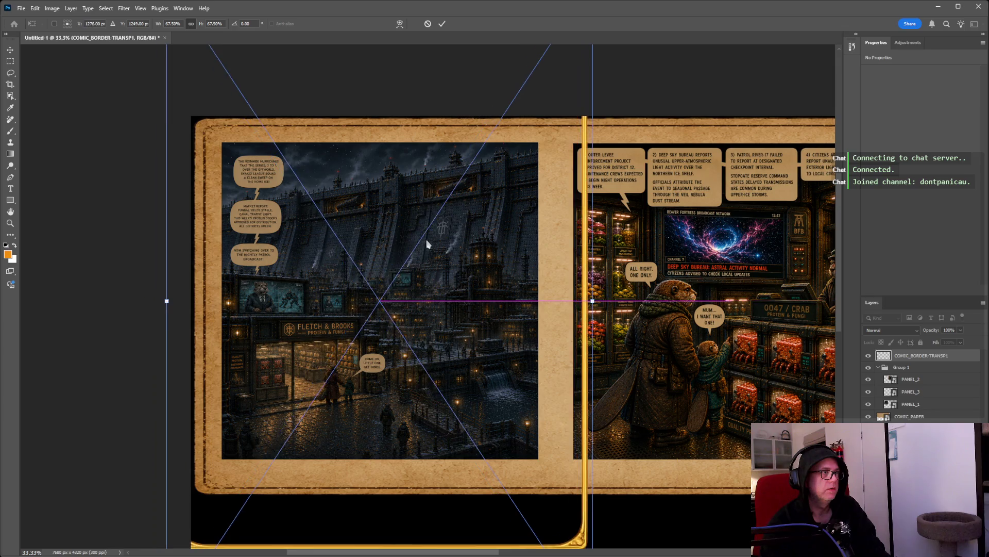
drag(415, 242, 424, 242)
Resize the gold frame's corner, sides and top to match the left panel's edges.
scroll(424, 241, down, 2)
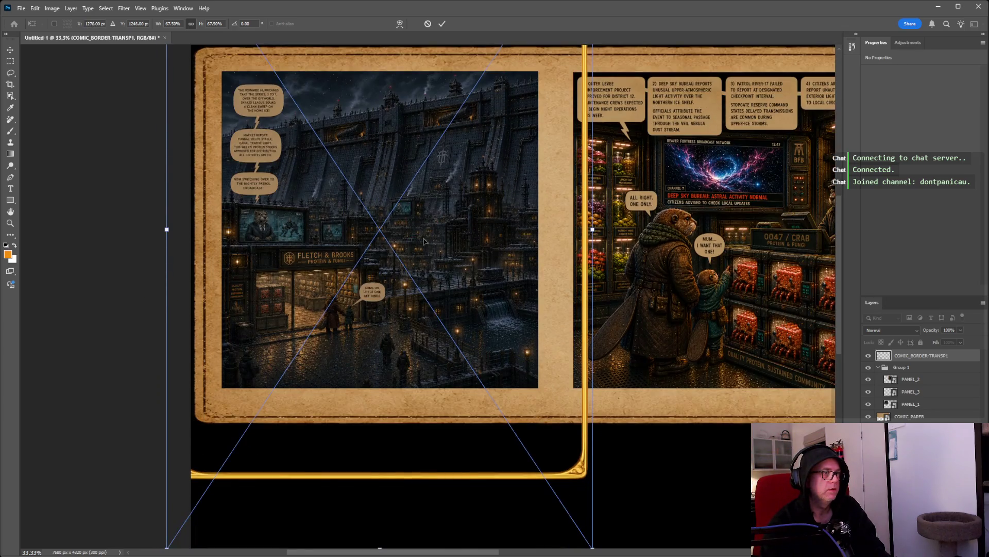
scroll(485, 348, down, 2)
drag(593, 480, 551, 390)
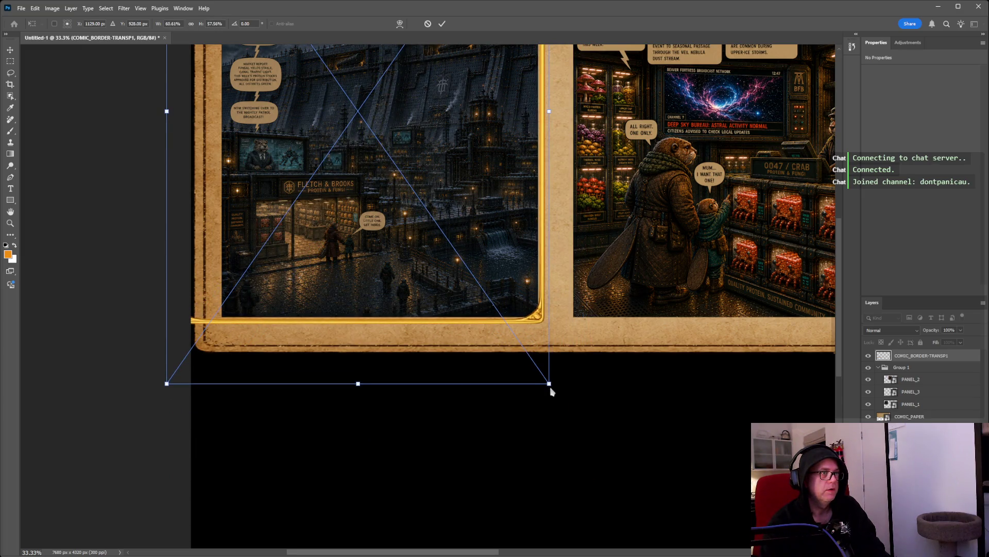
drag(167, 383, 213, 387)
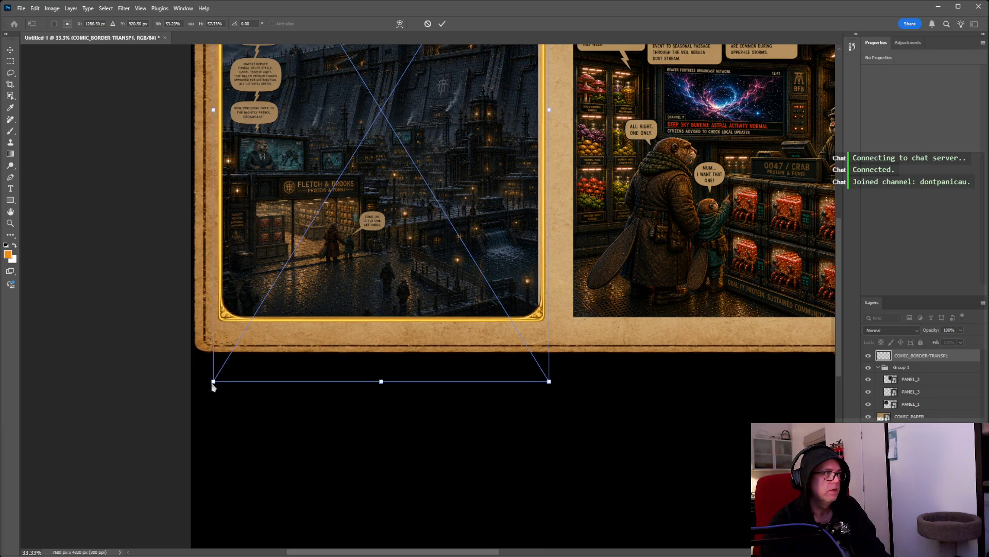
drag(549, 109, 546, 113)
scroll(472, 178, up, 3)
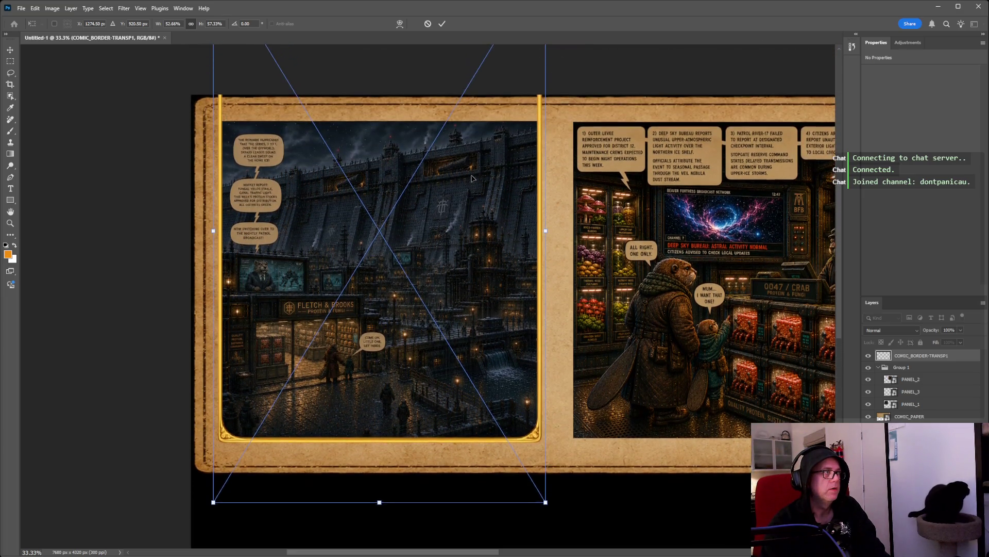
scroll(472, 178, up, 7)
drag(380, 115, 379, 215)
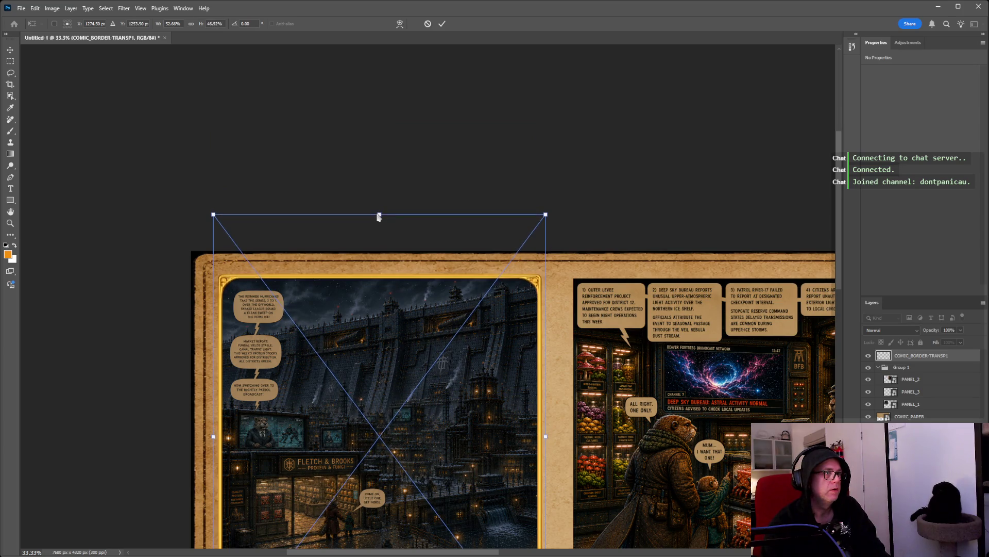
key(shift)
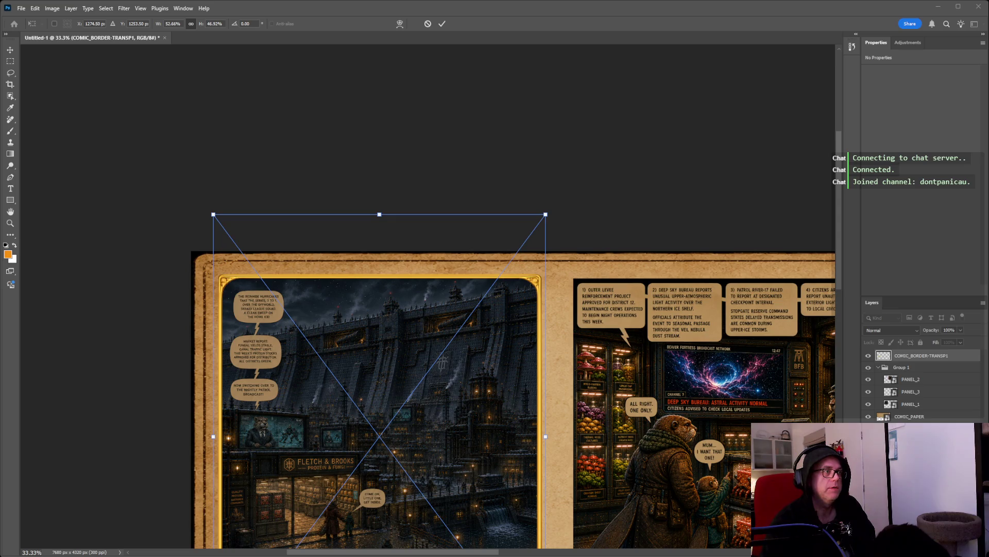
scroll(515, 309, down, 2)
Refit the frame's bottom edge to the left panel, ending at 52.66% width by 46.05% height.
scroll(515, 309, down, 3)
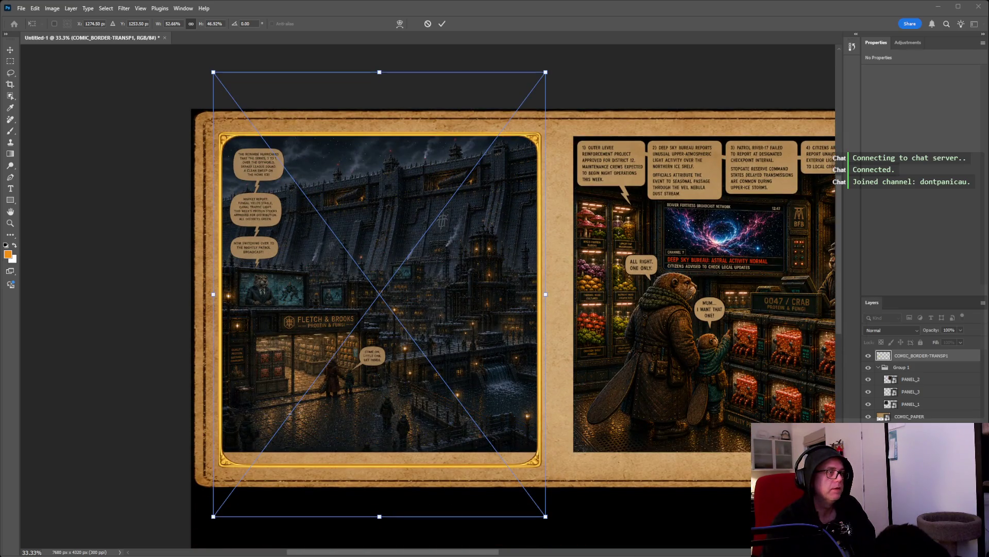
drag(379, 516, 380, 502)
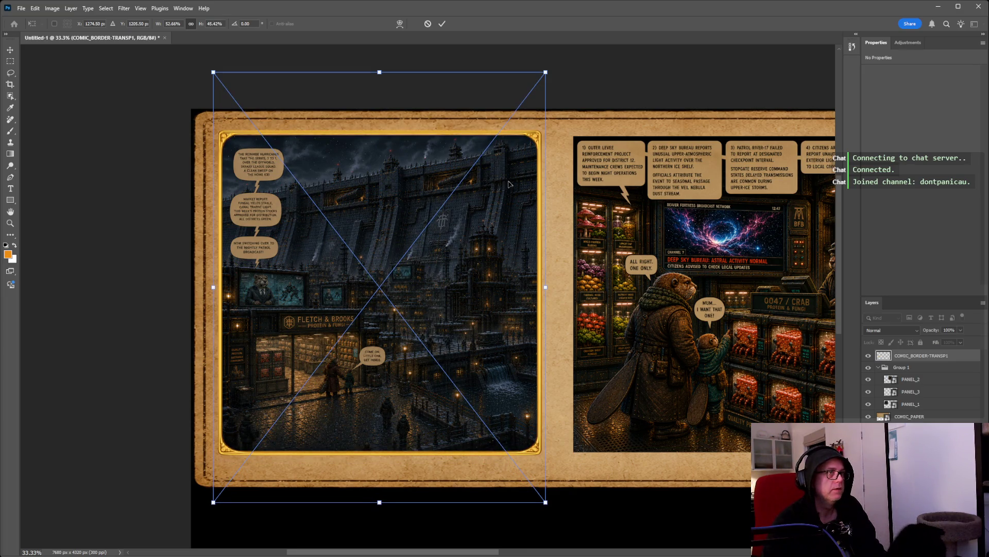
key(Return)
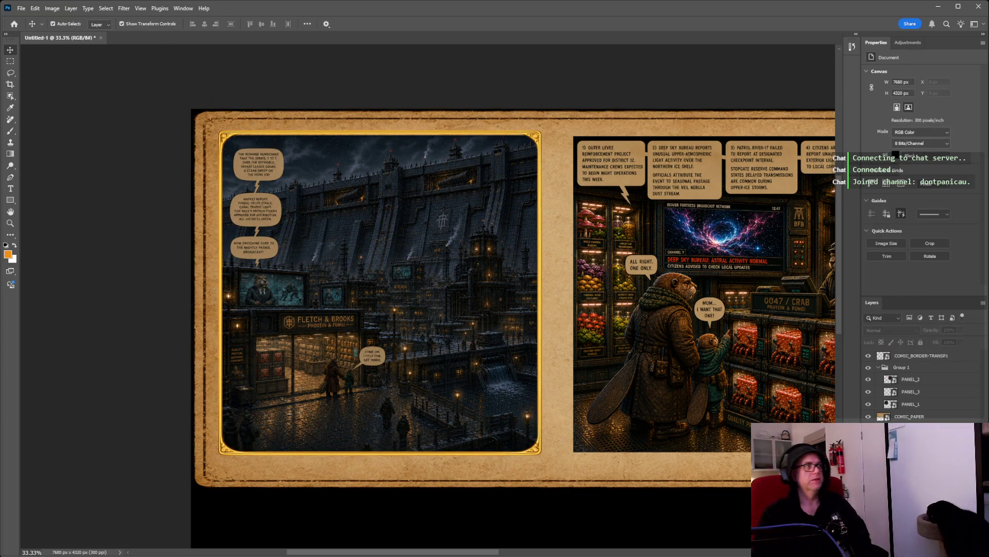
click(932, 360)
key(ctrl+t)
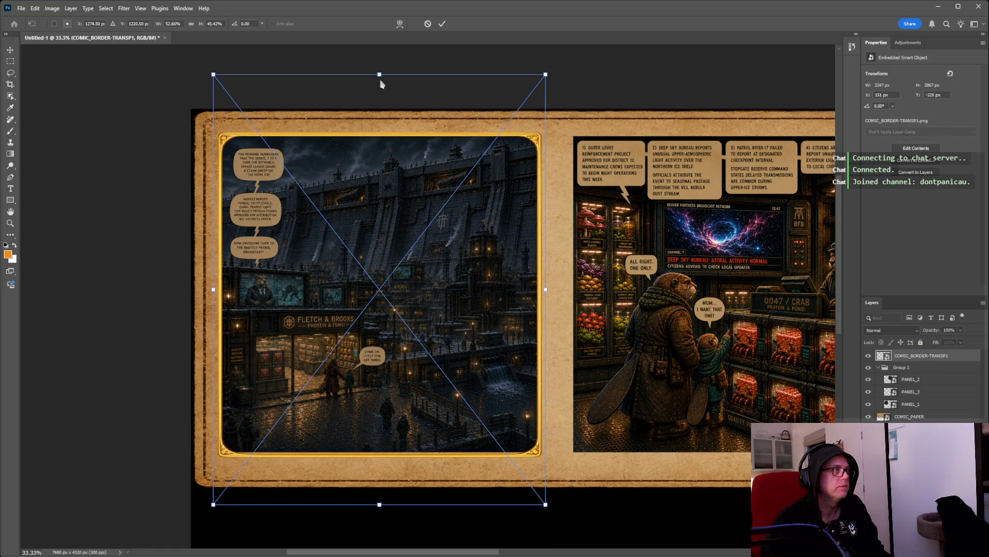
drag(379, 504, 379, 499)
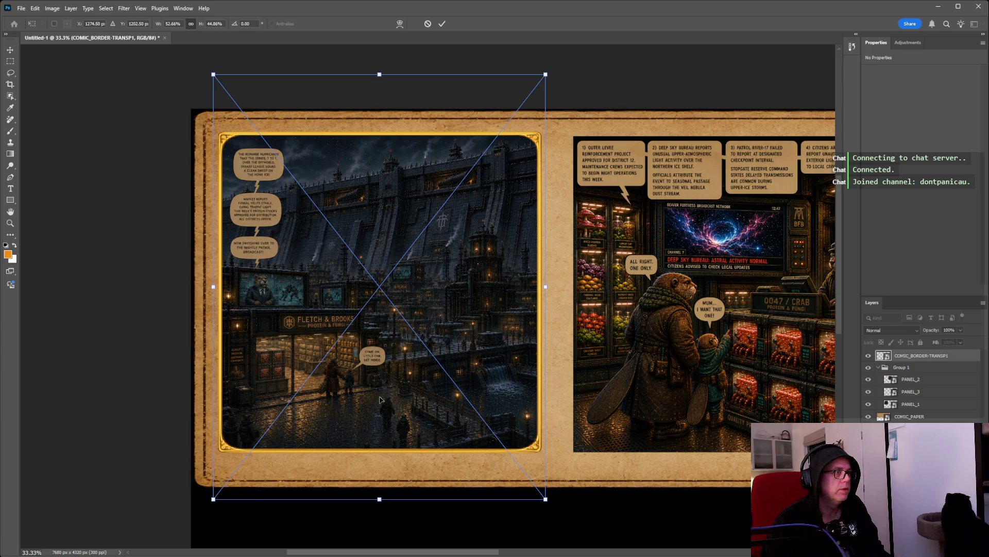
drag(380, 499, 388, 507)
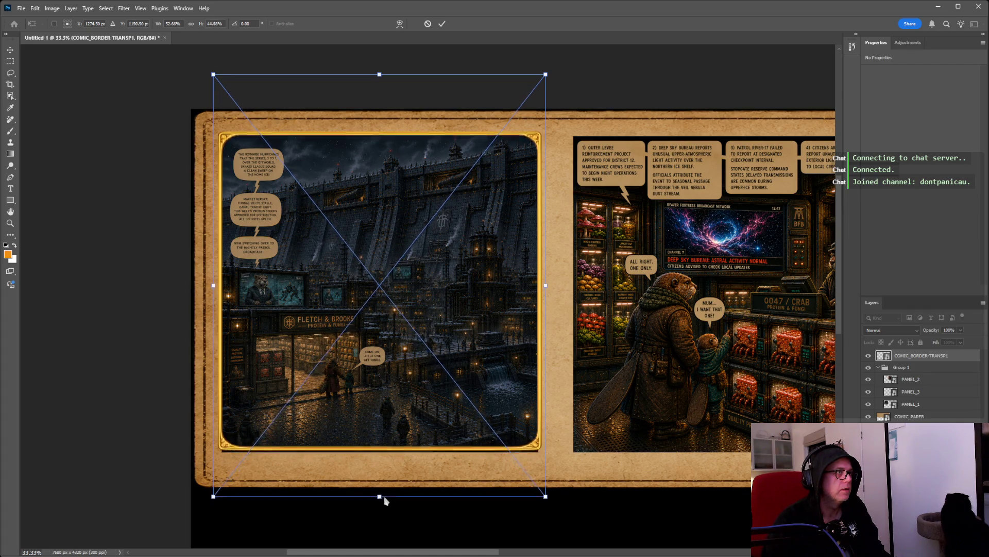
key(shift)
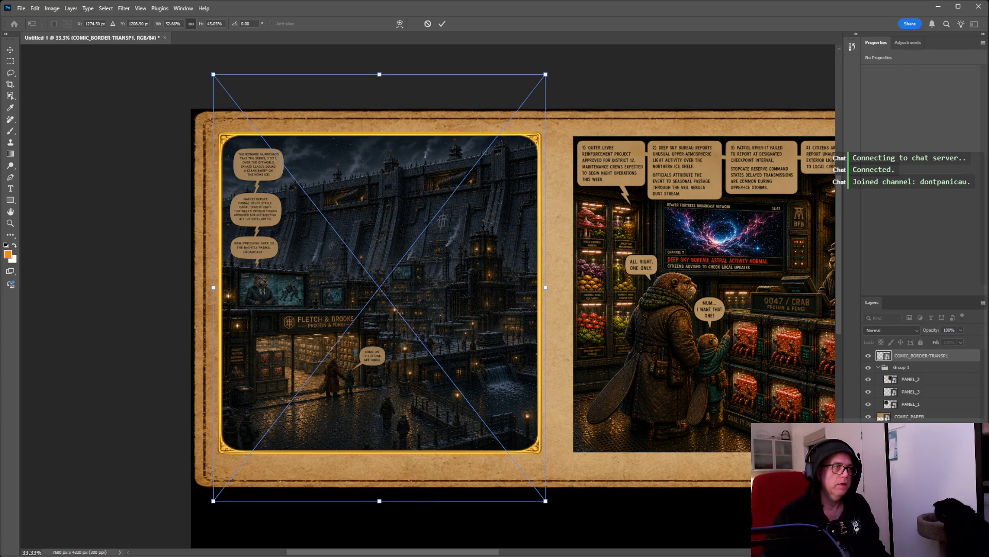
key(Return)
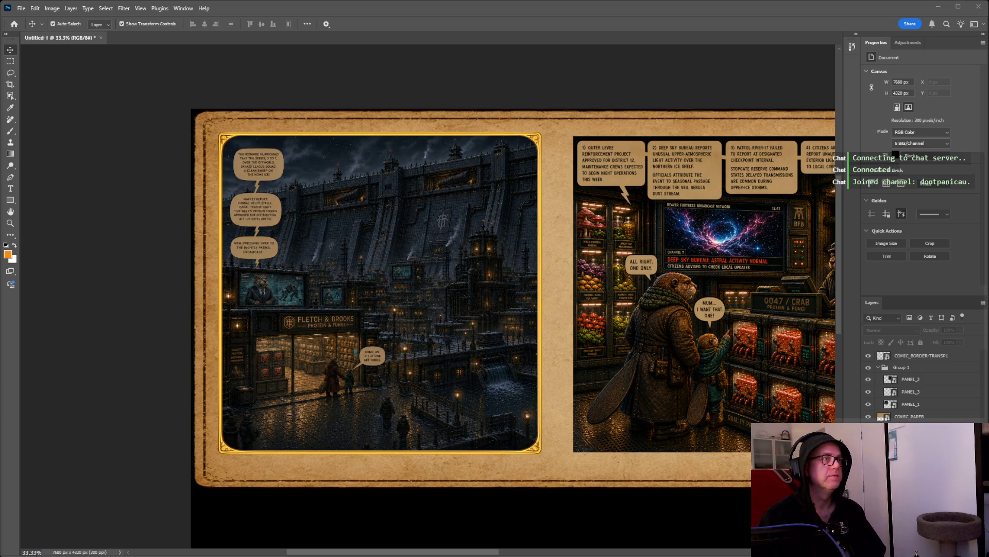
key(ctrl+t)
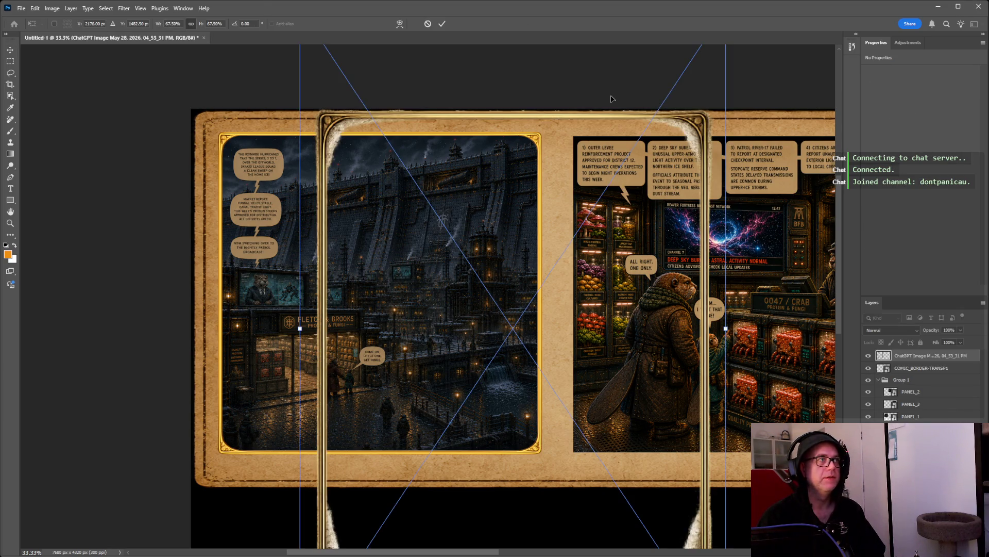
drag(541, 120, 694, 86)
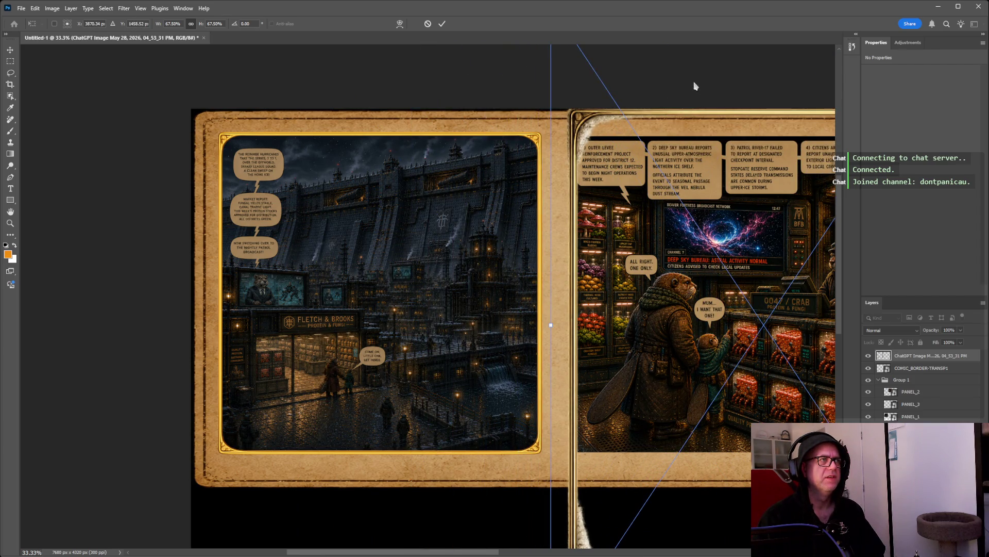
key(Escape)
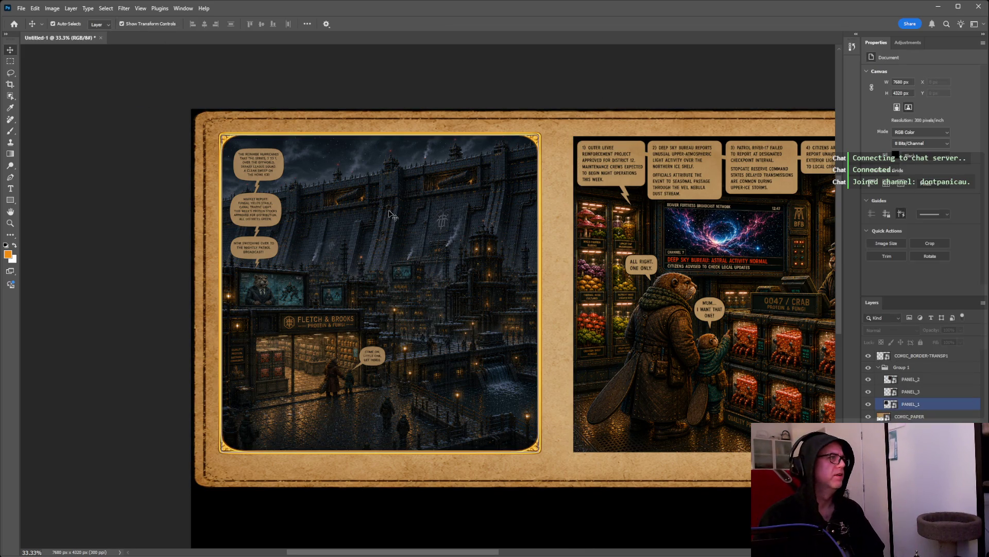
Deselect the PANEL_1 layer.
click(668, 548)
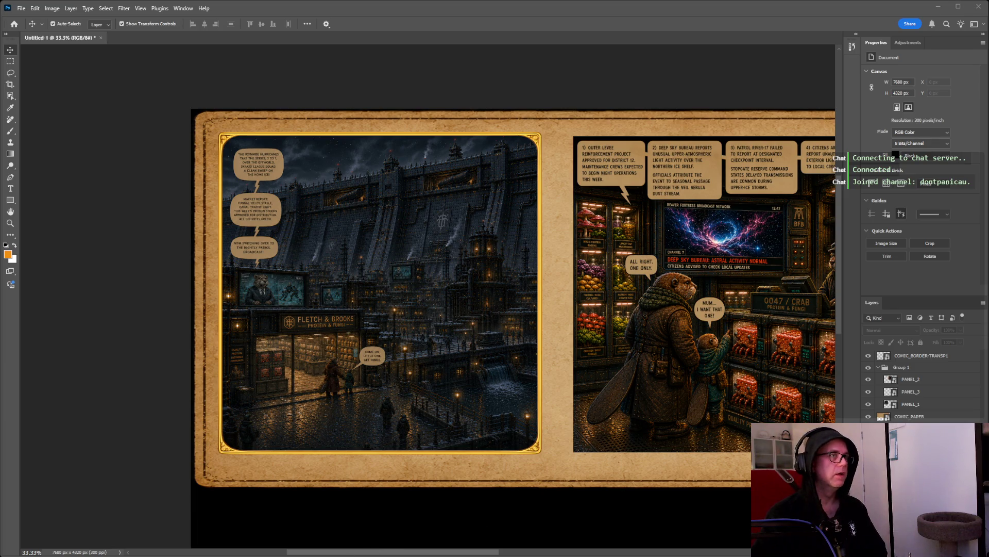
Place the ChatGPT border image and move it toward the middle panel.
drag(0, 278, 279, 270)
drag(603, 279, 779, 274)
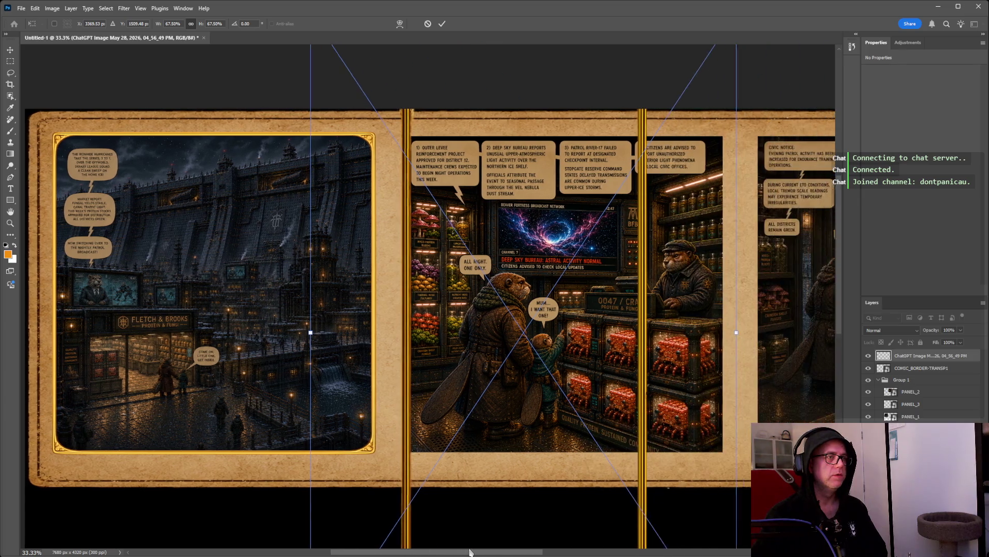
drag(426, 552, 471, 552)
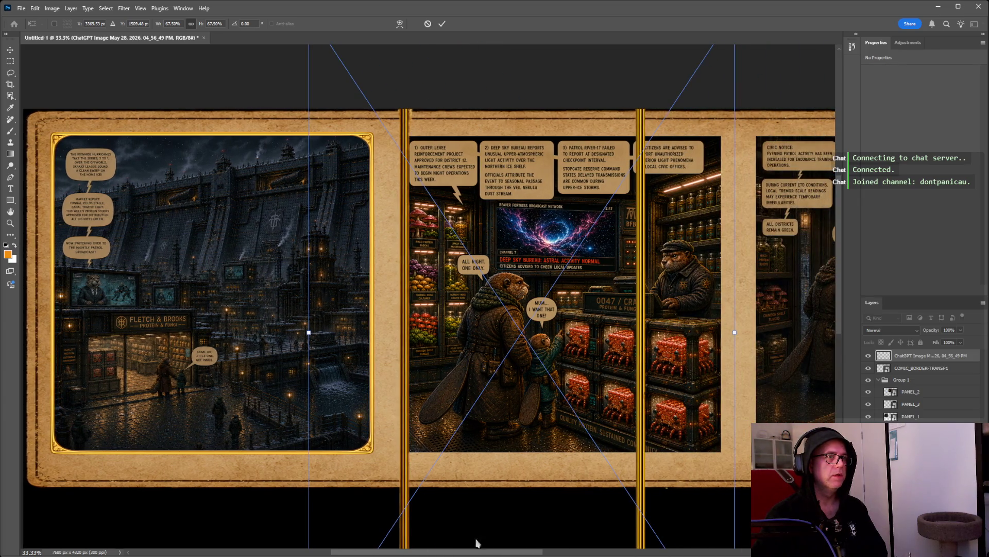
drag(735, 334, 628, 348)
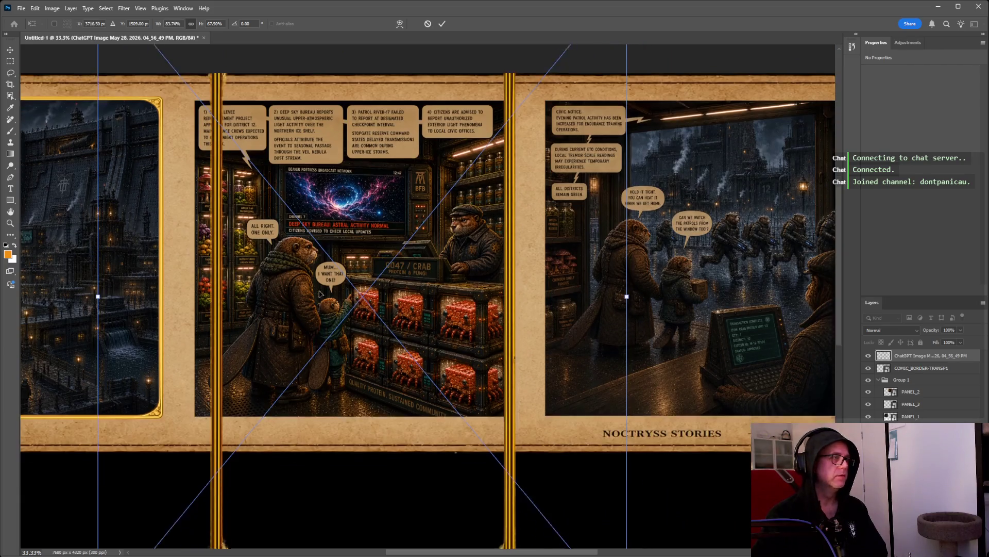
Shrink the placed image to roughly frame the middle panel.
scroll(368, 448, down, 3)
mouse_move(626, 510)
mouse_down()
mouse_move(500, 335)
mouse_move(633, 326)
mouse_up()
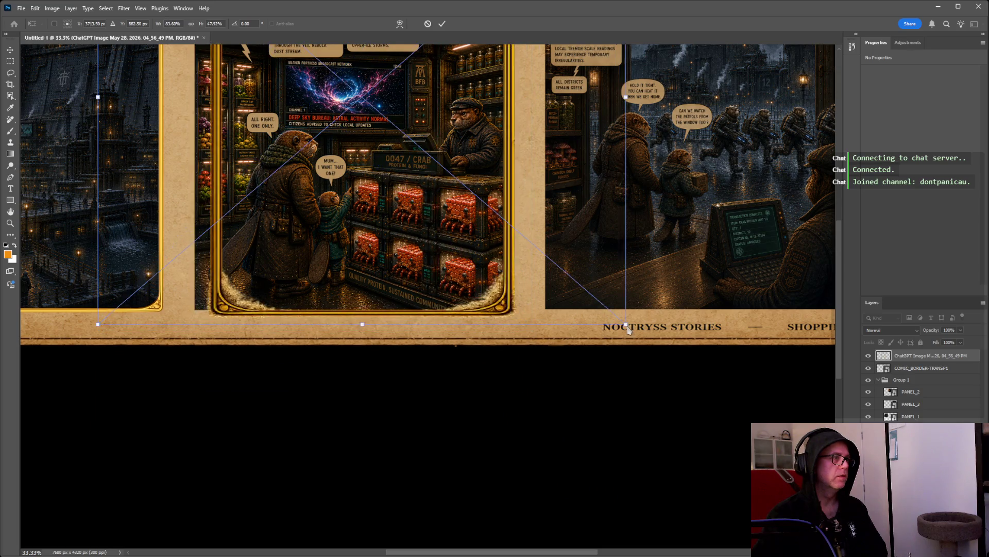
scroll(304, 330, up, 3)
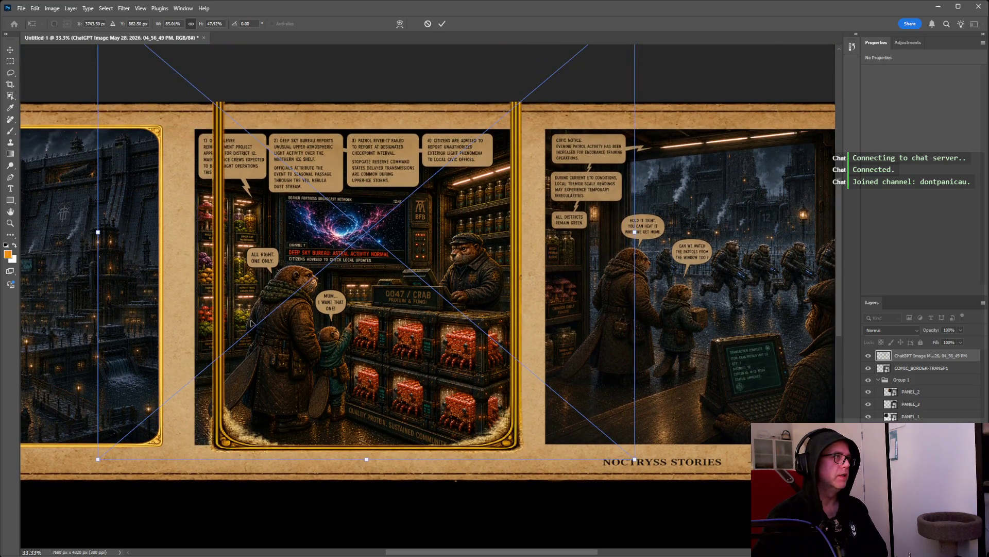
scroll(241, 318, up, 2)
scroll(71, 109, down, 1)
mouse_move(95, 83)
mouse_down()
mouse_move(62, 188)
mouse_move(47, 191)
mouse_move(61, 192)
mouse_up()
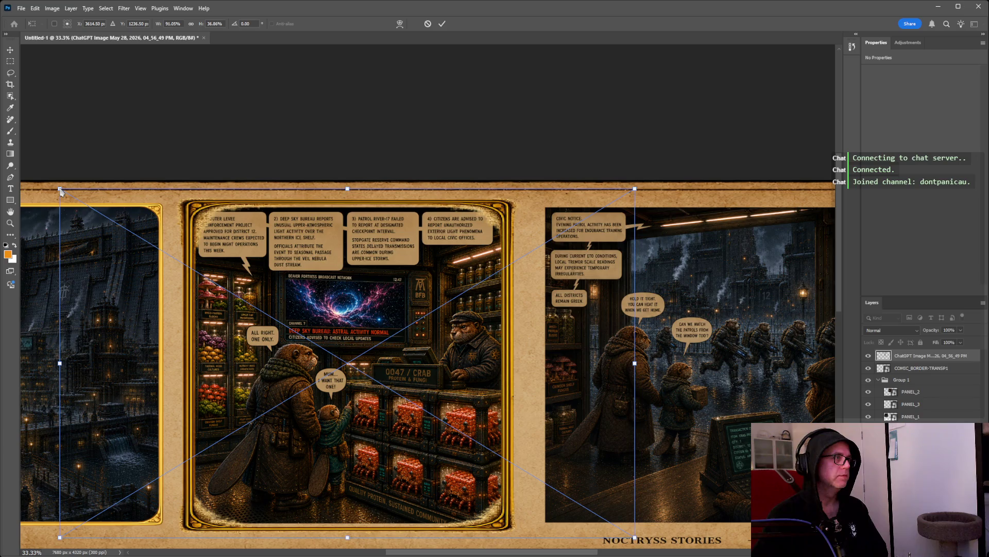
key(shift)
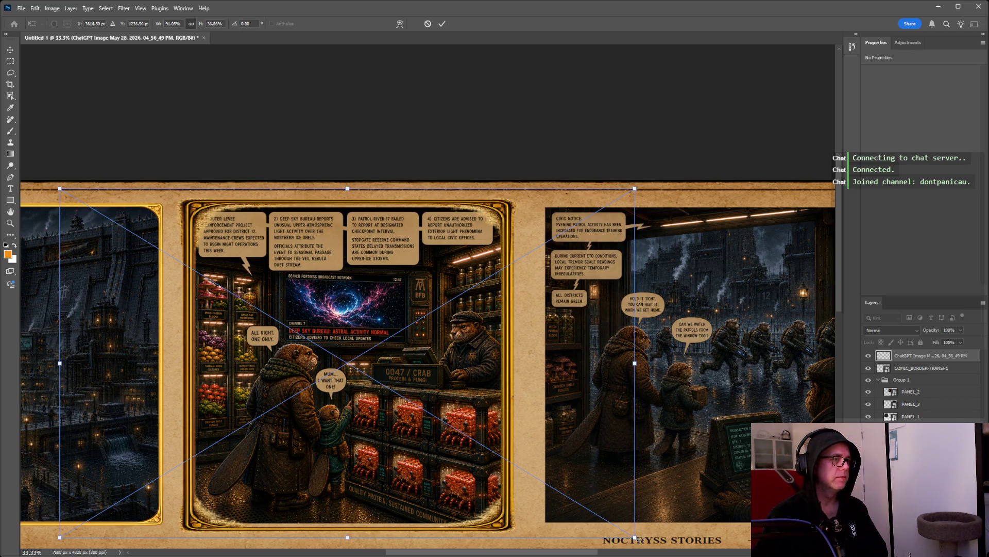
Fine-tune the image to about 93% width by 36% height, commit, then back out the placement.
drag(635, 538, 650, 505)
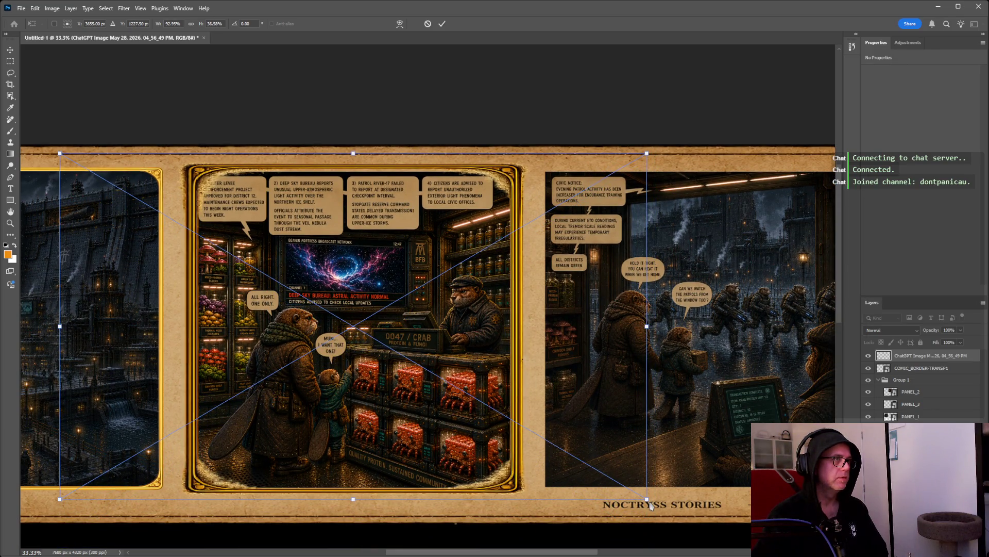
drag(650, 505, 647, 502)
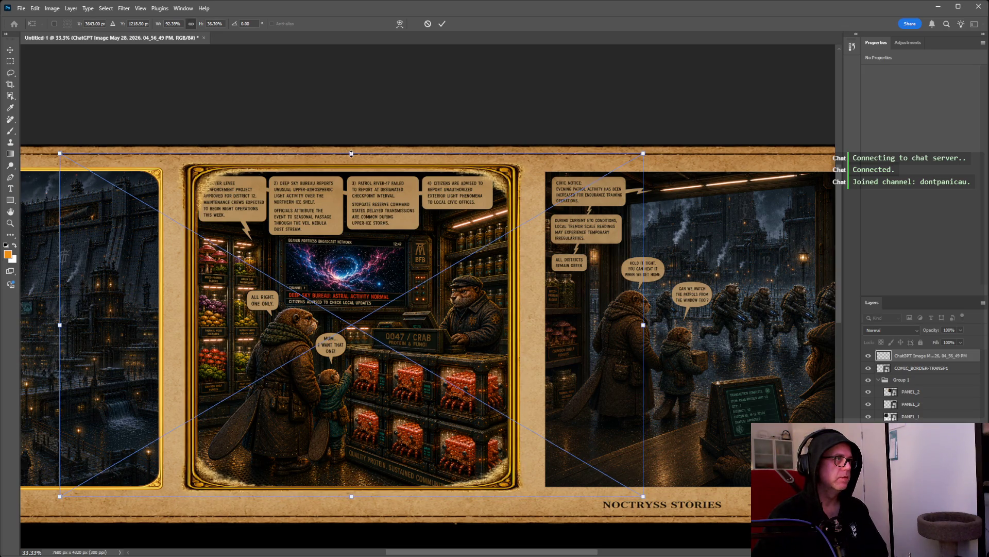
drag(350, 153, 351, 156)
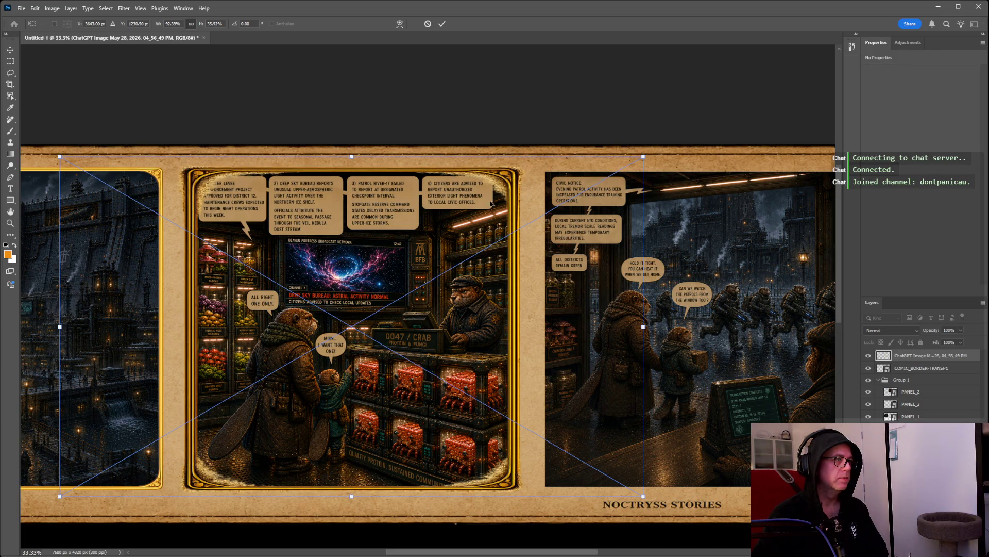
drag(644, 328, 647, 332)
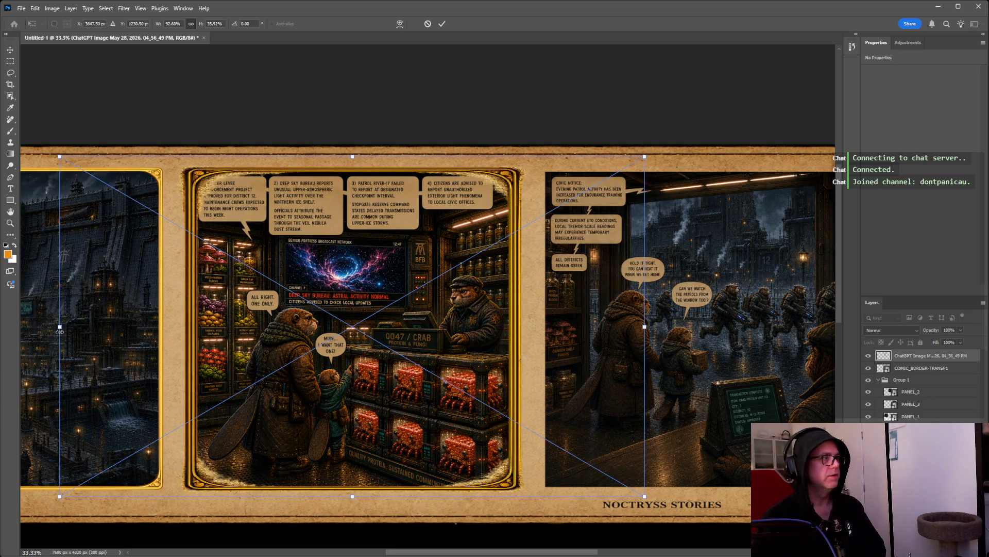
drag(60, 332, 57, 331)
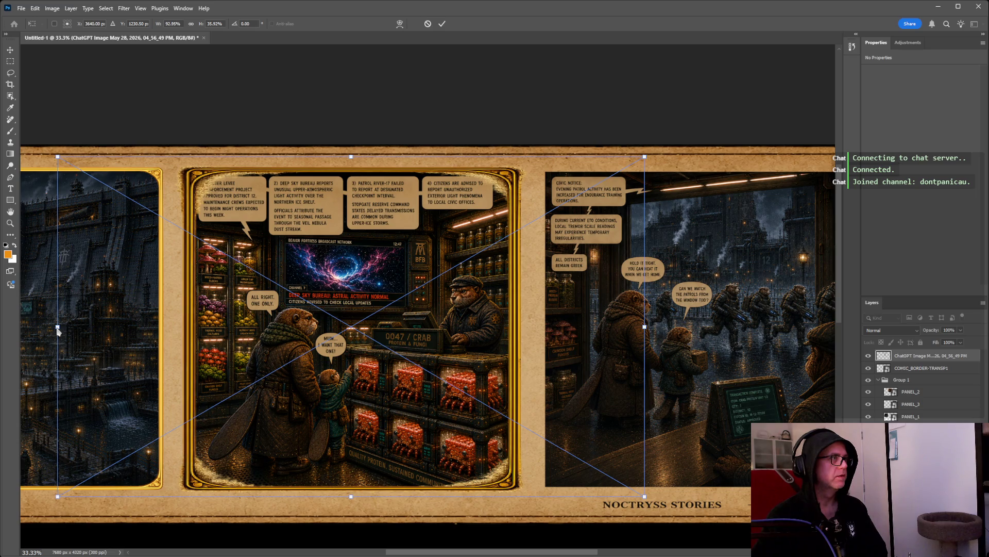
key(Return)
key(Escape)
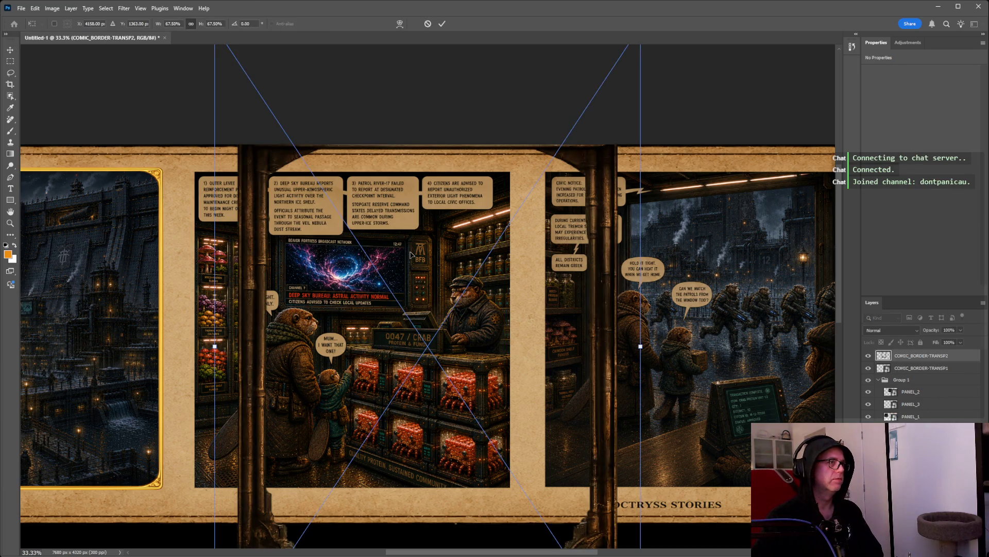
Cancel the COMIC_BORDER-TRANSP2 placement, then move and narrow the gold border onto the middle panel.
key(Escape)
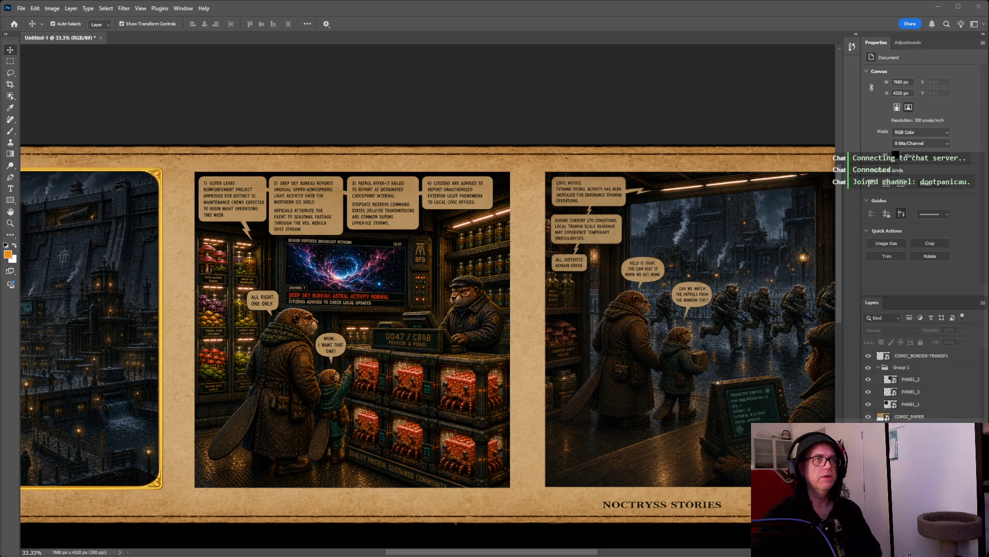
mouse_move(360, 302)
mouse_down()
mouse_move(404, 278)
mouse_move(375, 284)
mouse_move(383, 287)
mouse_up()
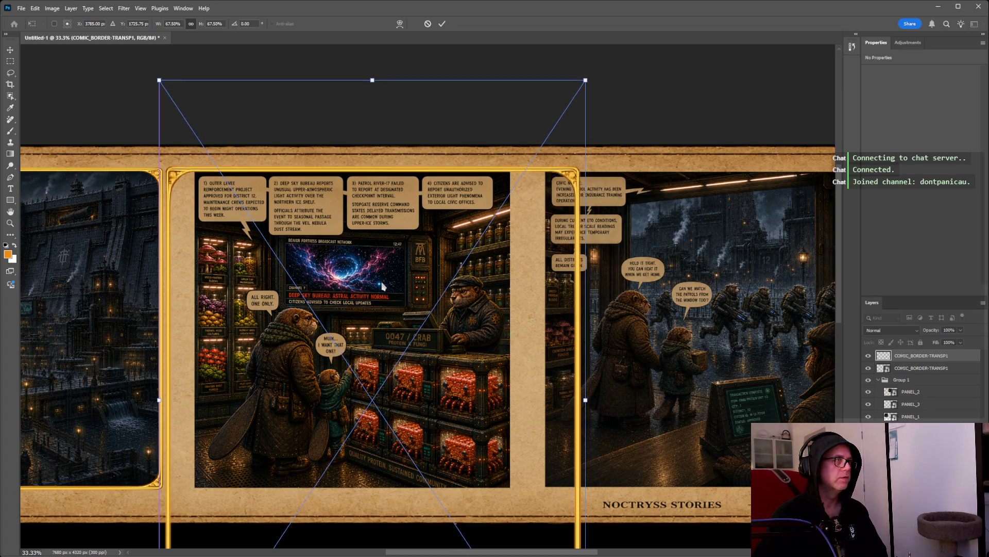
drag(160, 399, 184, 402)
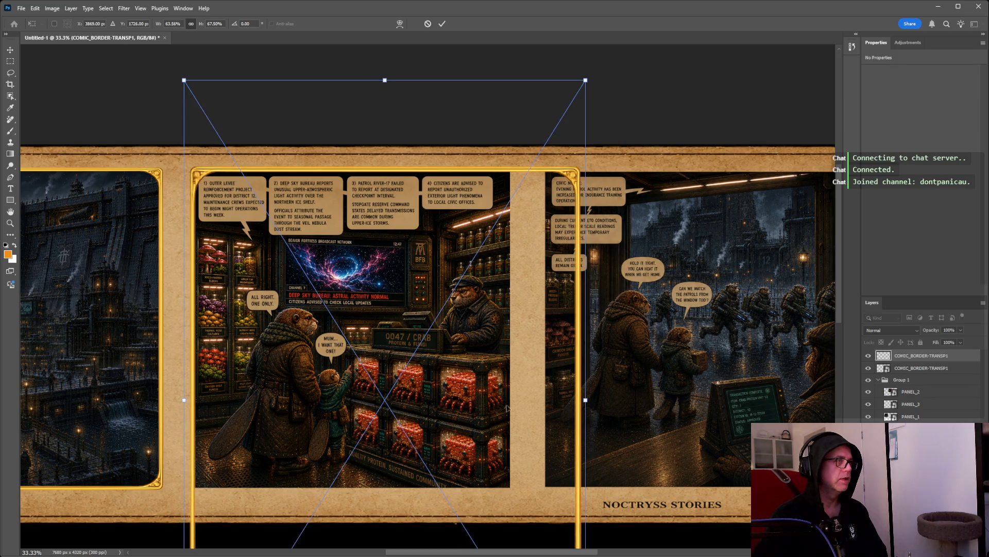
drag(583, 402, 518, 405)
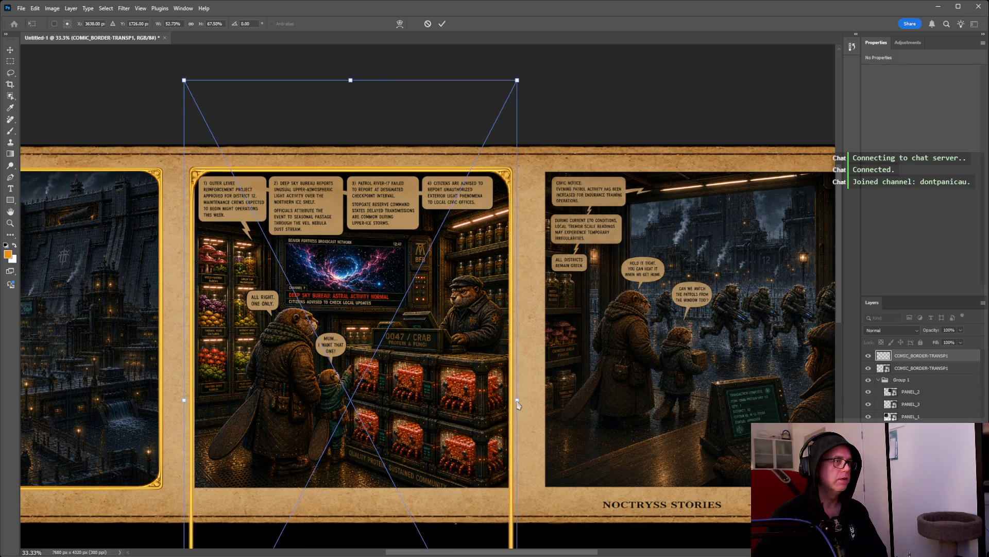
Raise the gold border's bottom edge toward the middle panel's bottom.
scroll(516, 407, down, 1)
scroll(464, 422, down, 4)
scroll(412, 438, down, 2)
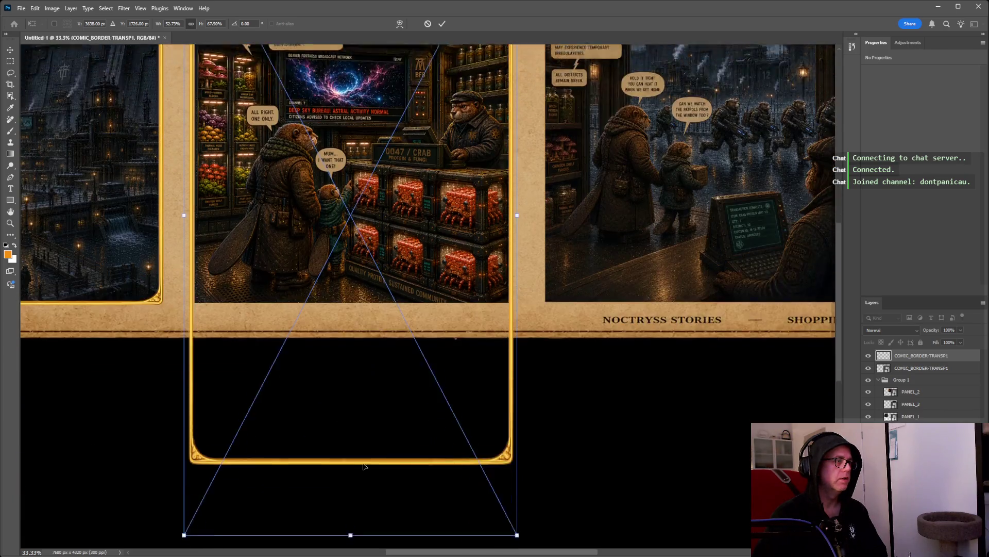
scroll(361, 456, down, 3)
drag(350, 454, 347, 278)
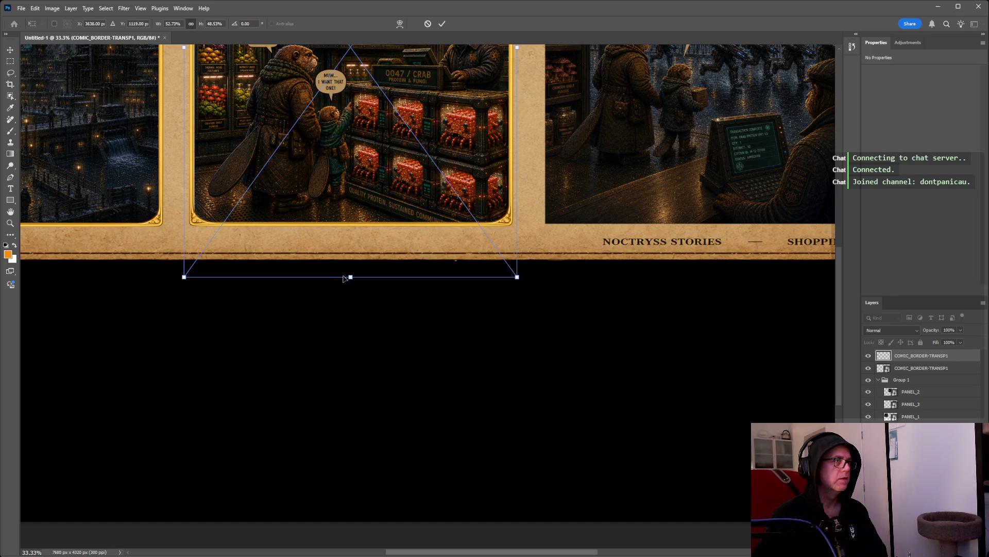
scroll(567, 357, up, 2)
scroll(567, 359, up, 6)
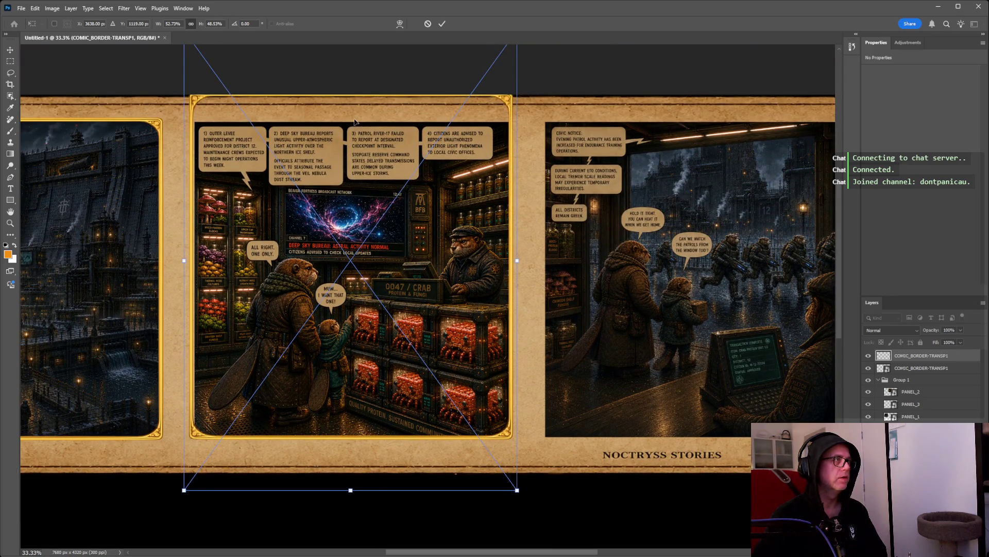
drag(352, 490, 353, 446)
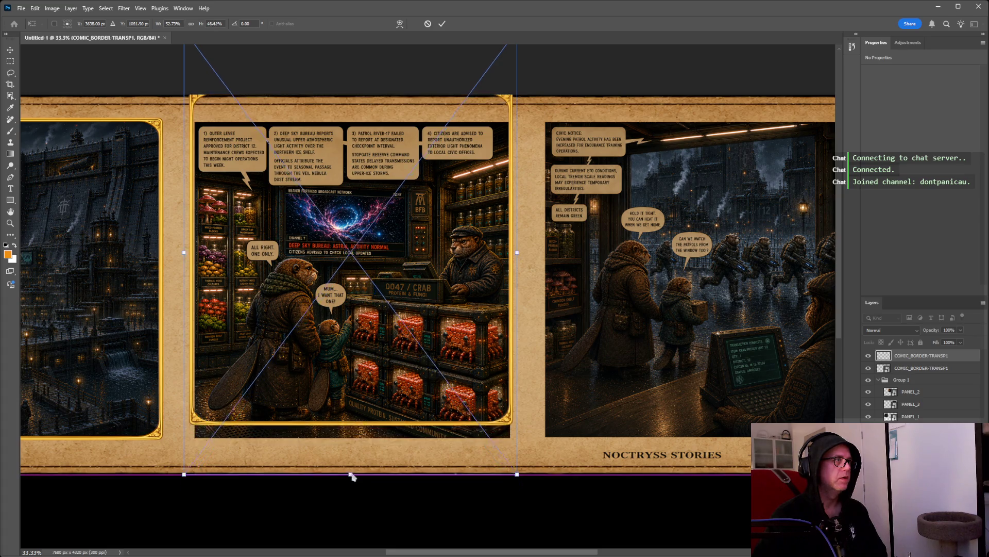
scroll(344, 142, up, 4)
Adjust the border's top and bottom edges to the middle panel's height.
drag(350, 123, 350, 164)
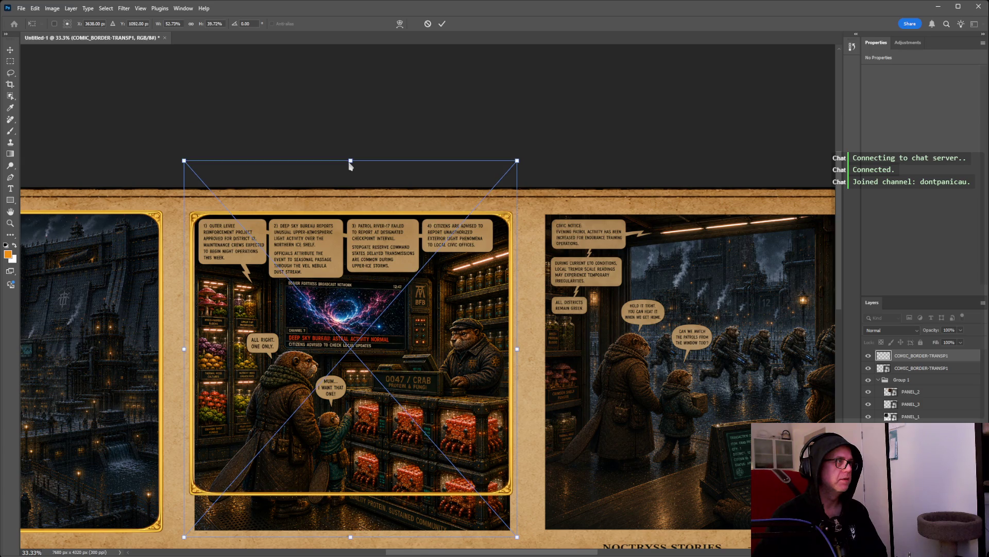
scroll(389, 429, down, 5)
drag(353, 429, 351, 460)
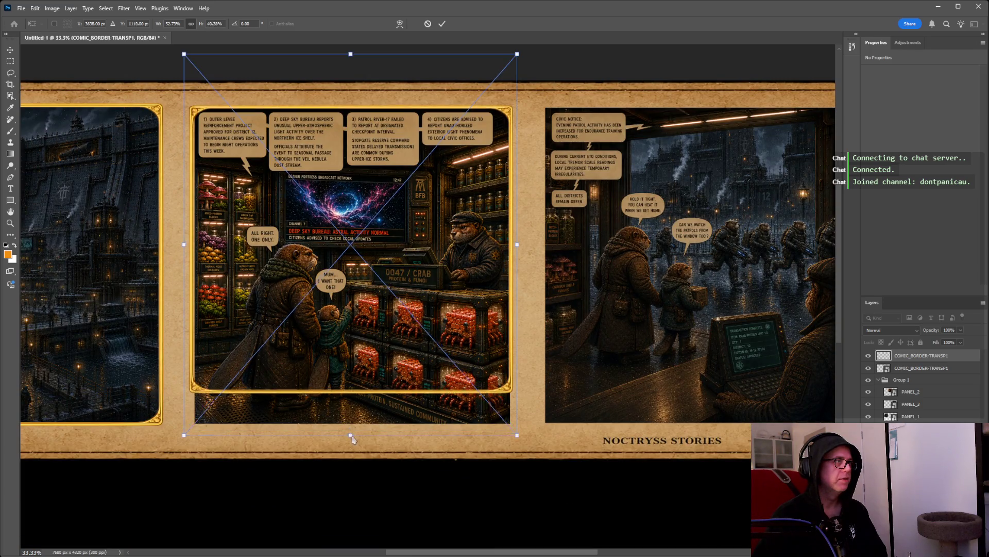
drag(350, 55, 352, 47)
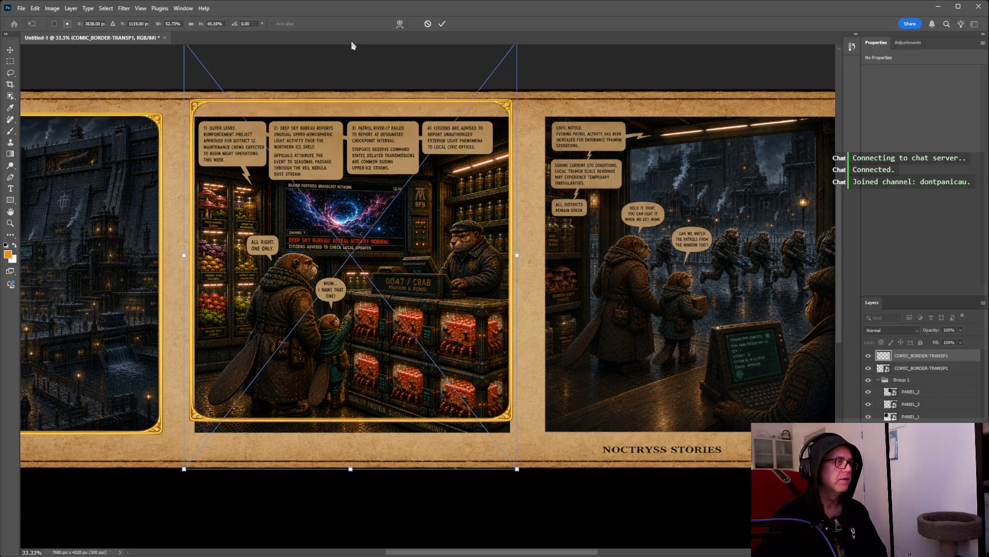
mouse_move(350, 516)
mouse_down()
mouse_move(350, 536)
mouse_move(350, 502)
mouse_up()
drag(351, 56, 352, 82)
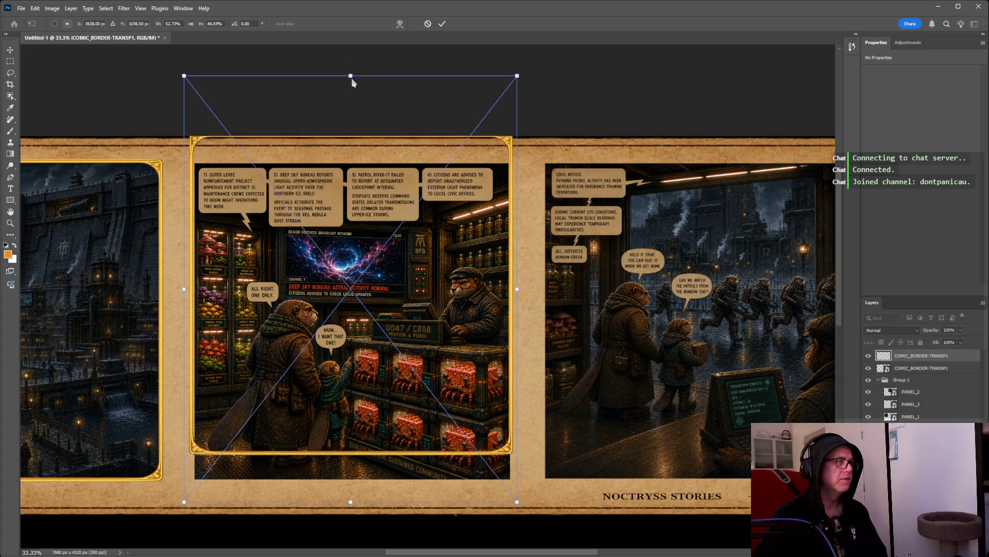
drag(351, 501, 352, 516)
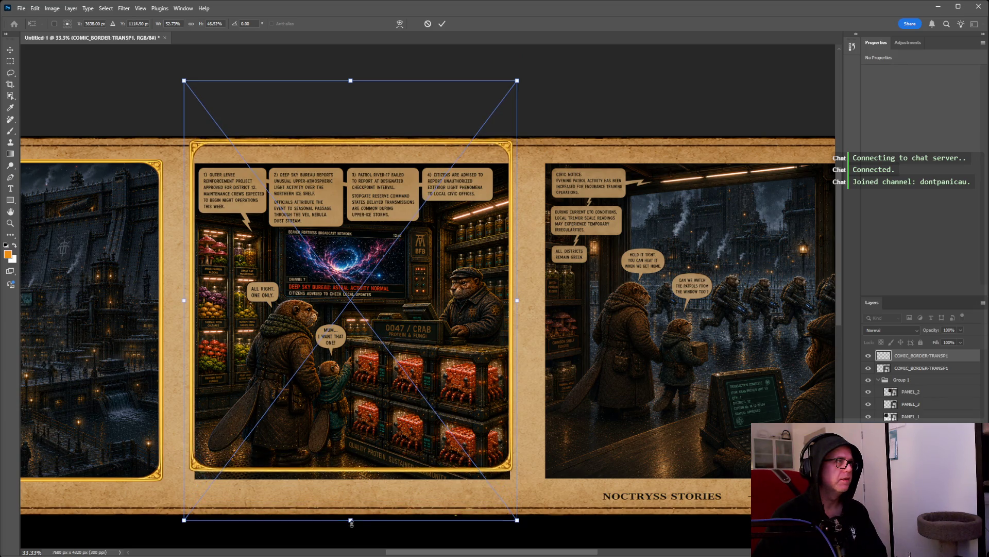
Shift the border down and fine-tune it to 52.17% by 44.42%, then commit.
drag(366, 310, 367, 321)
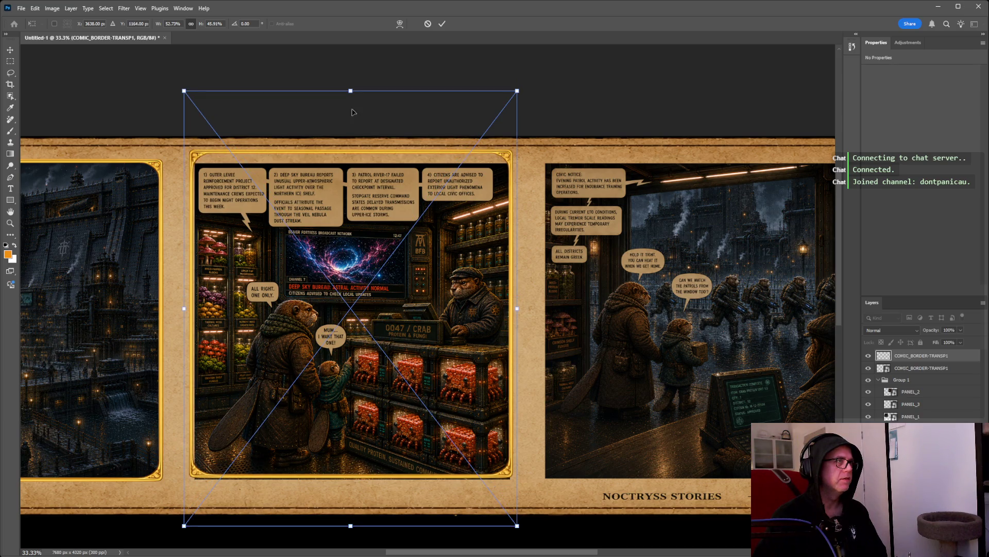
drag(351, 92, 352, 105)
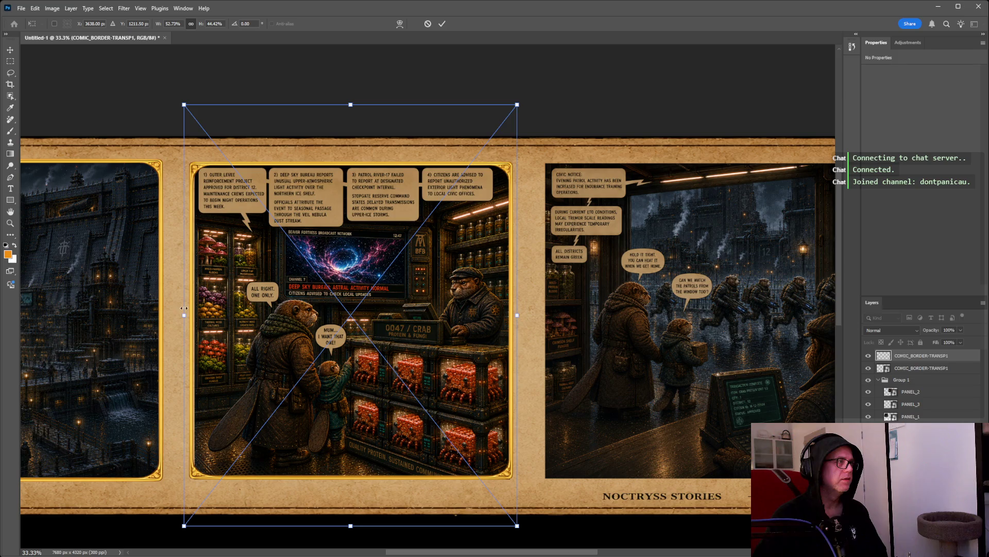
drag(185, 316, 189, 321)
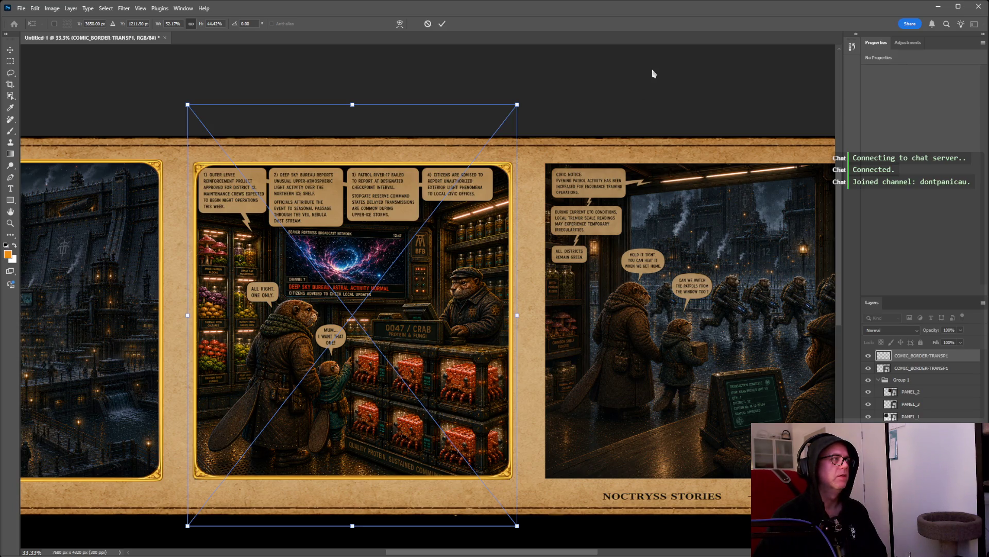
scroll(352, 526, down, 2)
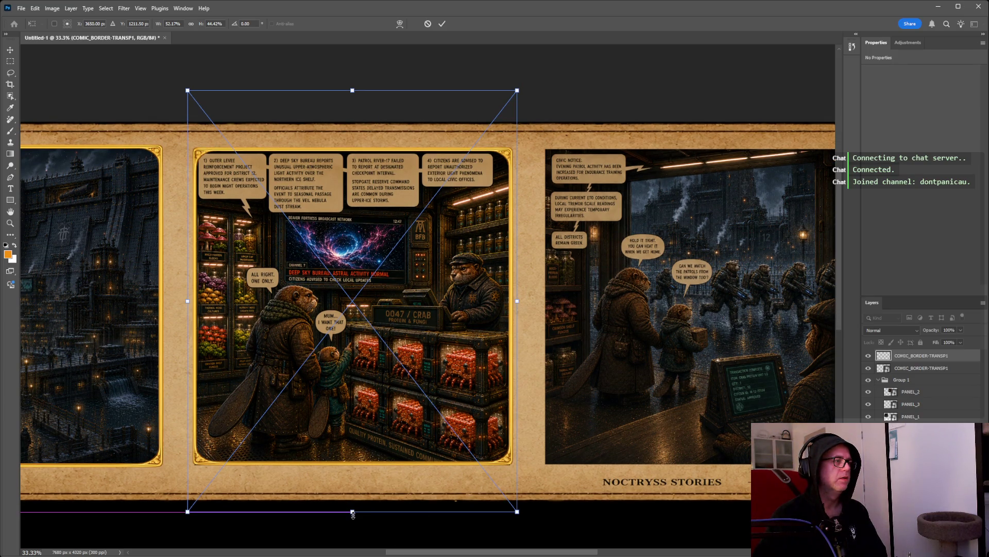
drag(354, 90, 354, 93)
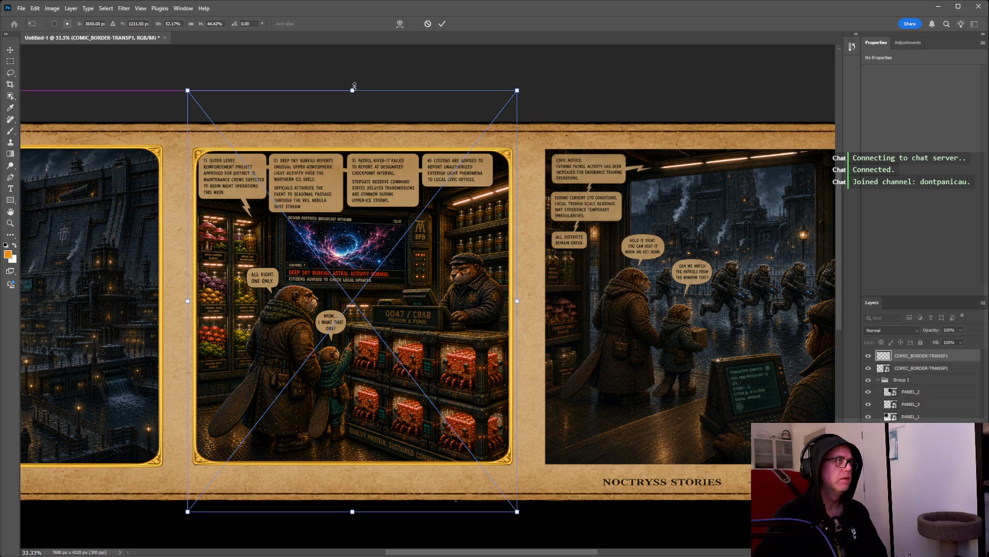
key(Return)
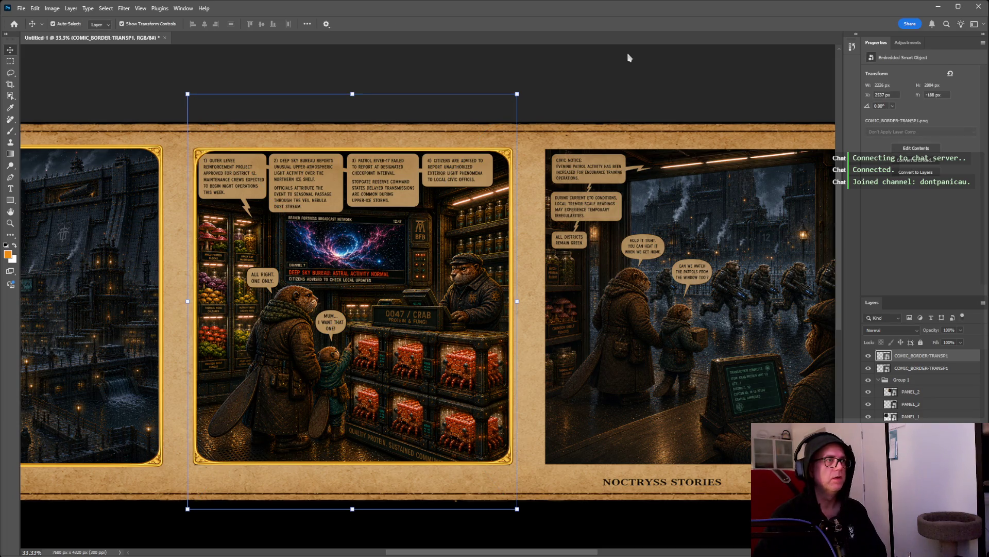
Turn on automatic layer picking and restore the accidentally deleted middle-panel border.
click(627, 58)
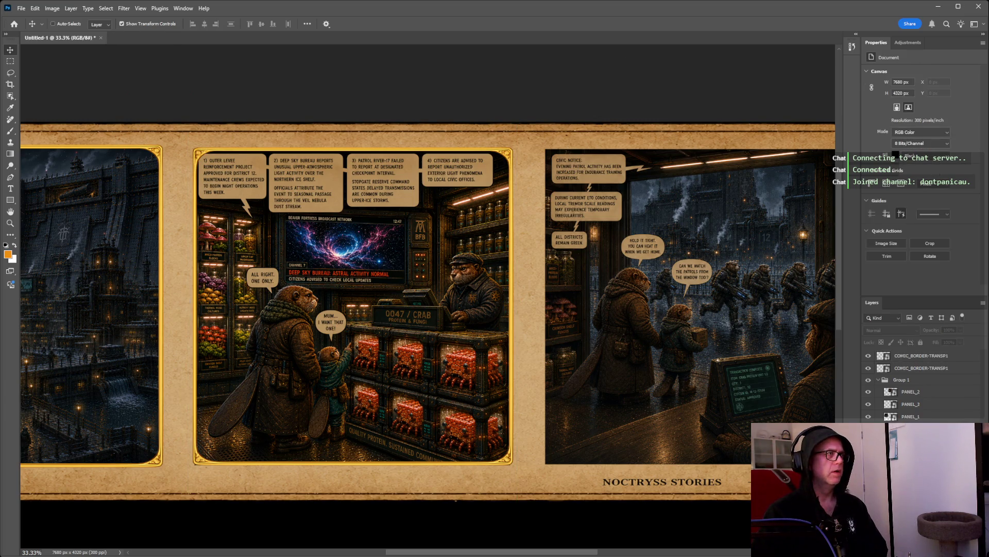
key(Delete)
click(53, 23)
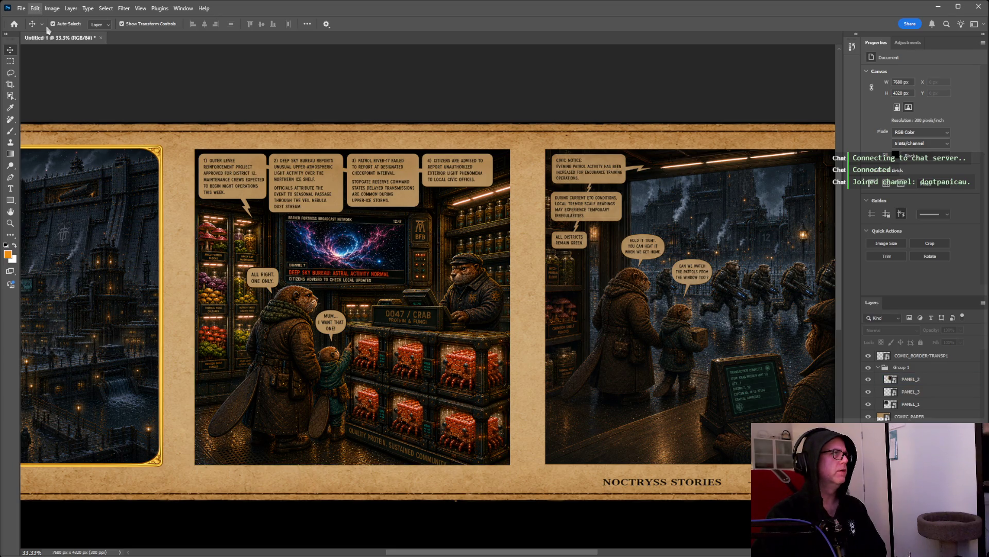
key(ctrl+z)
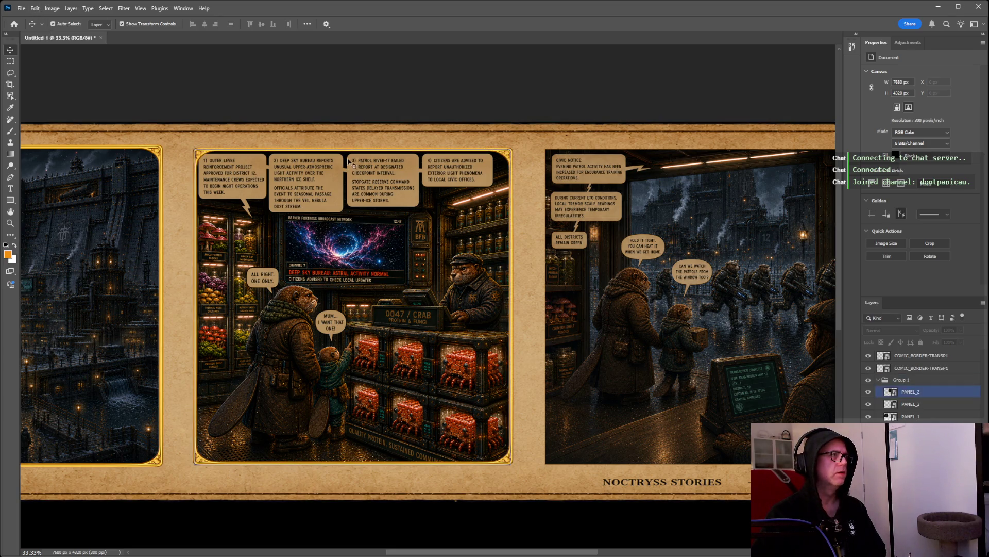
Nudge the middle panel's gold border 1 px left into alignment, then paste a copy.
click(918, 361)
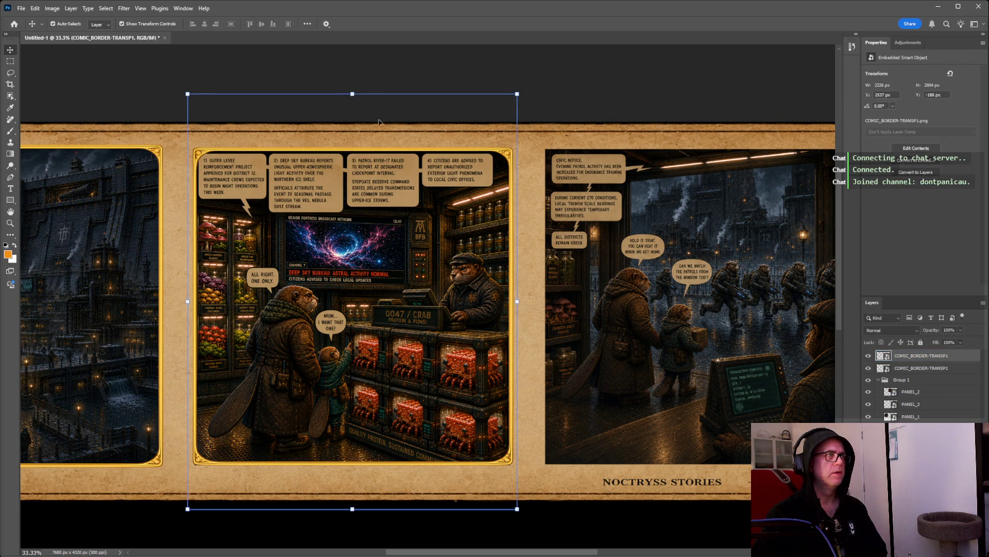
key(ctrl+t)
drag(353, 99, 354, 97)
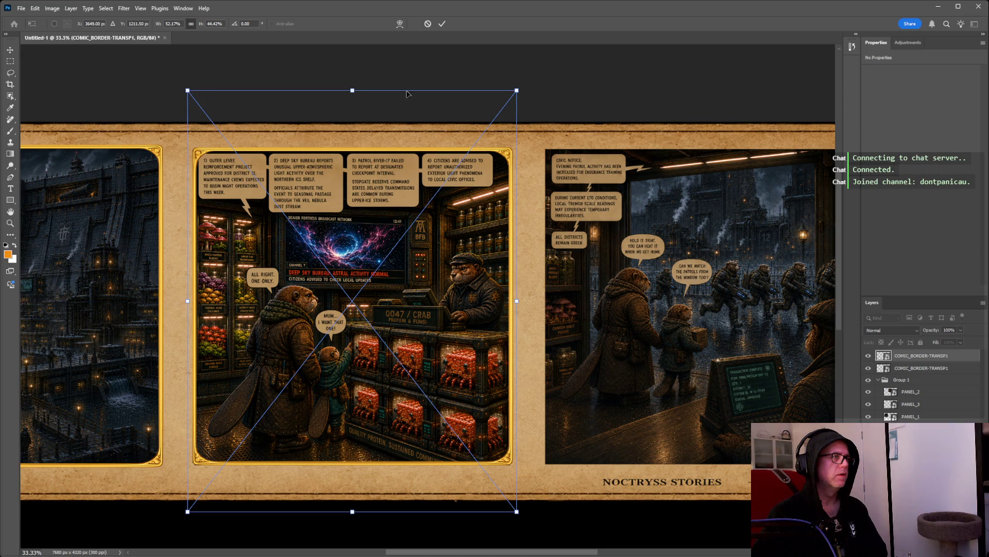
key(Return)
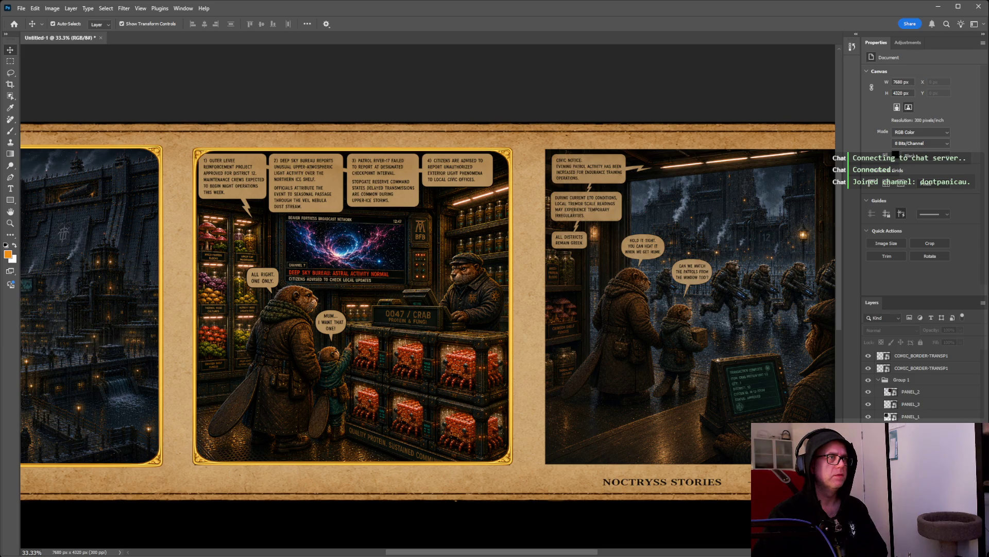
key(ctrl+v)
Move the border copy over the right-hand panel and pull in its sides.
mouse_move(571, 332)
mouse_down()
mouse_move(651, 312)
mouse_move(620, 293)
mouse_move(628, 294)
mouse_up()
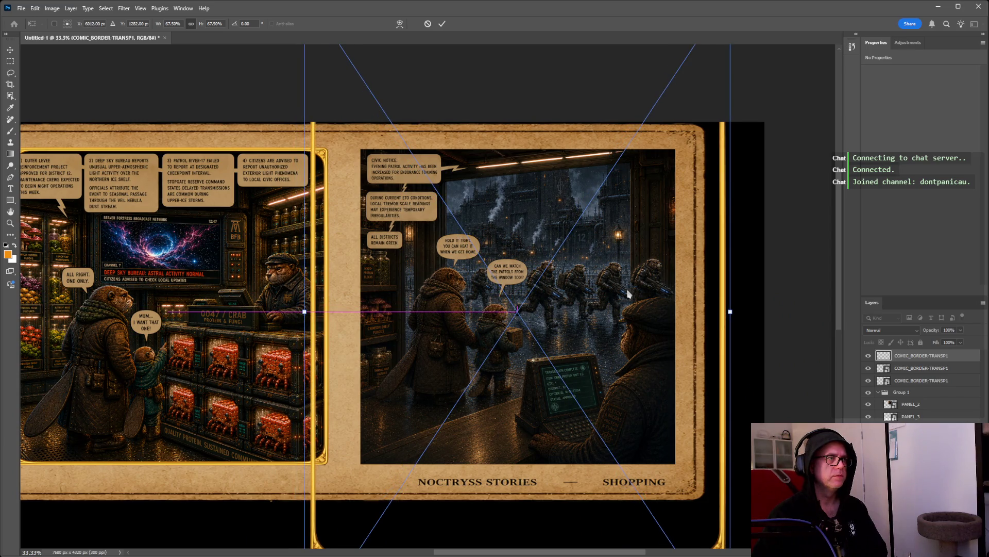
drag(305, 312, 361, 313)
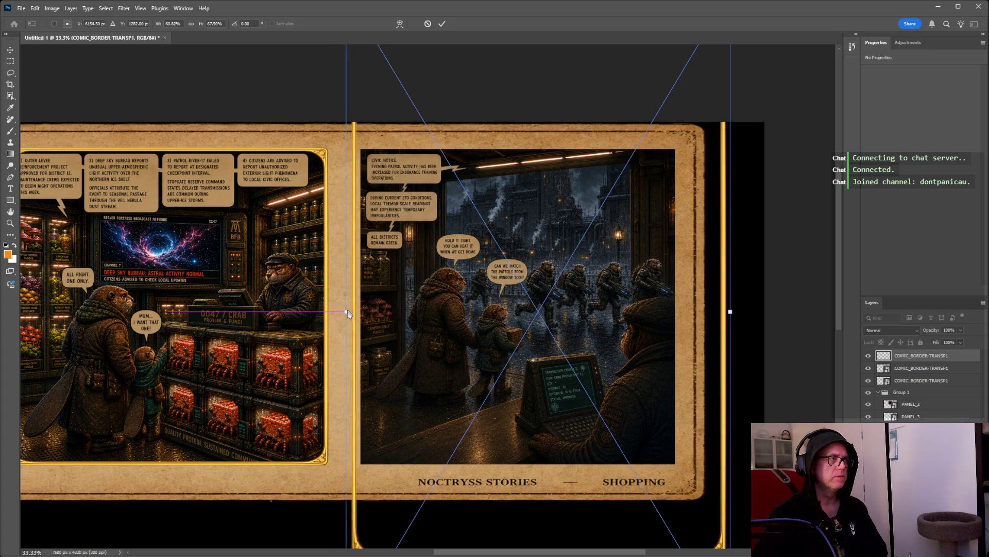
drag(361, 313, 351, 311)
drag(730, 312, 712, 311)
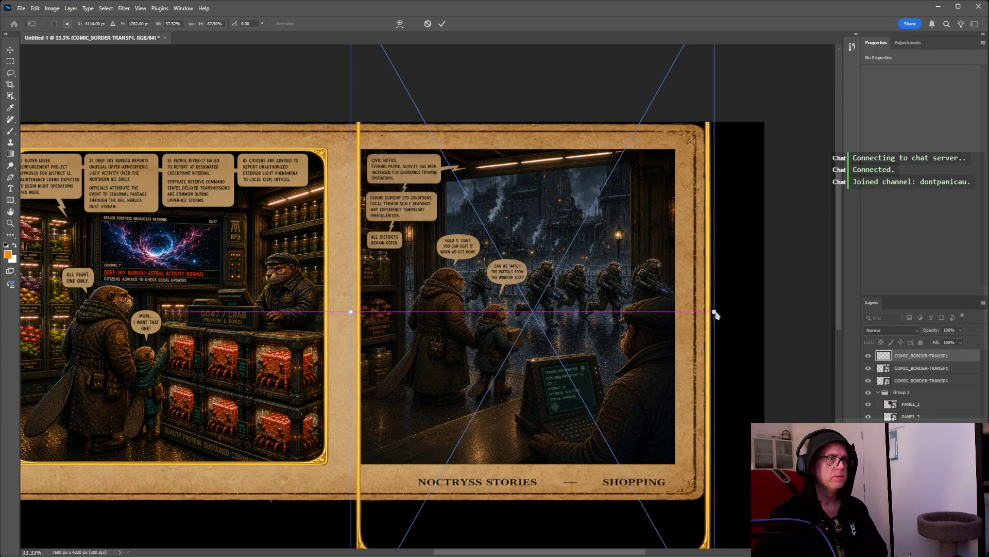
Bring the copy's top and bottom edges in to the right panel's height.
scroll(600, 276, up, 2)
scroll(601, 276, up, 3)
scroll(521, 126, down, 15)
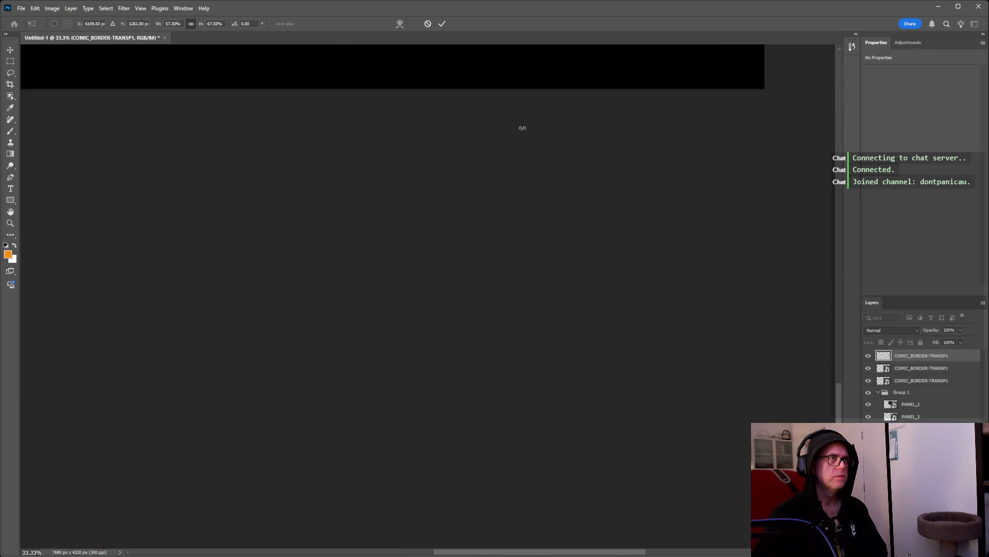
scroll(542, 162, up, 3)
scroll(556, 186, up, 2)
scroll(554, 183, up, 5)
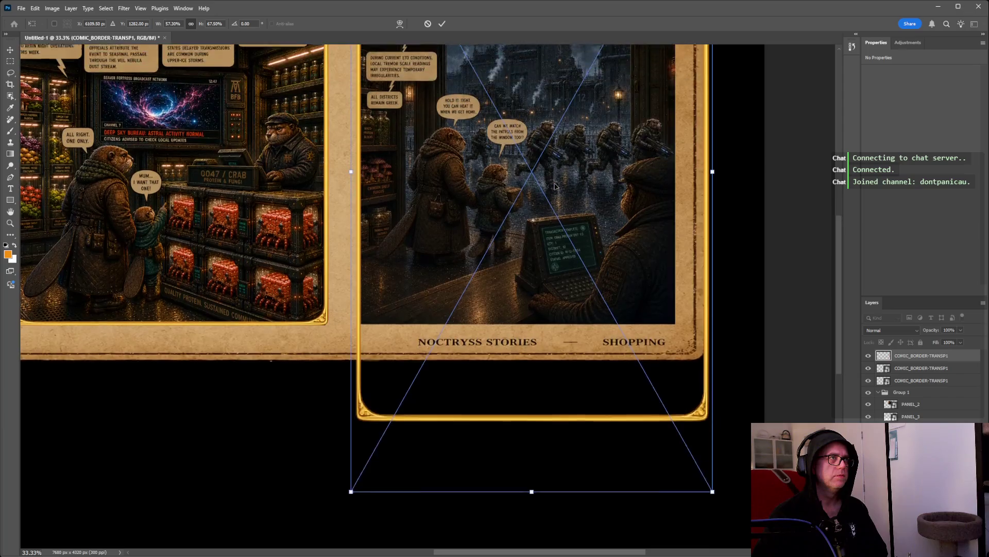
scroll(546, 175, up, 5)
scroll(539, 165, up, 3)
scroll(531, 159, up, 1)
drag(531, 143, 533, 221)
scroll(534, 226, down, 1)
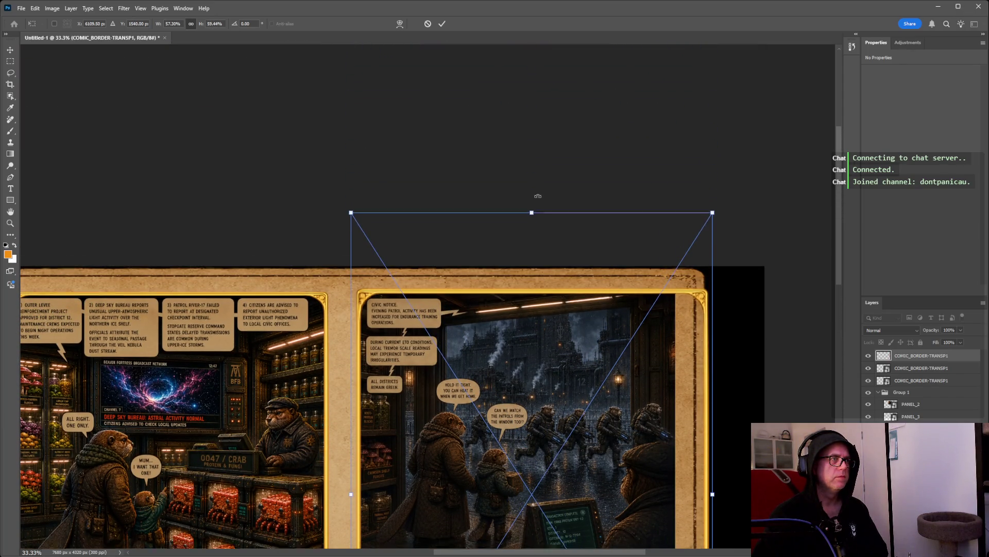
scroll(533, 309, down, 8)
scroll(533, 386, down, 3)
scroll(533, 434, up, 1)
drag(533, 433, 533, 310)
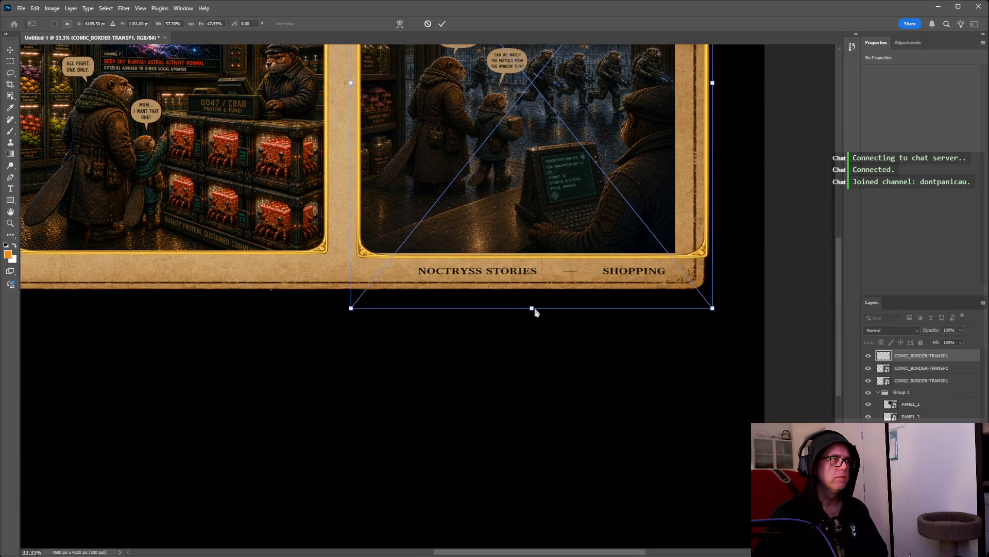
Fine-tune all four edges to about 52% by 44.42%, commit, and deselect.
scroll(533, 309, up, 4)
scroll(534, 308, up, 2)
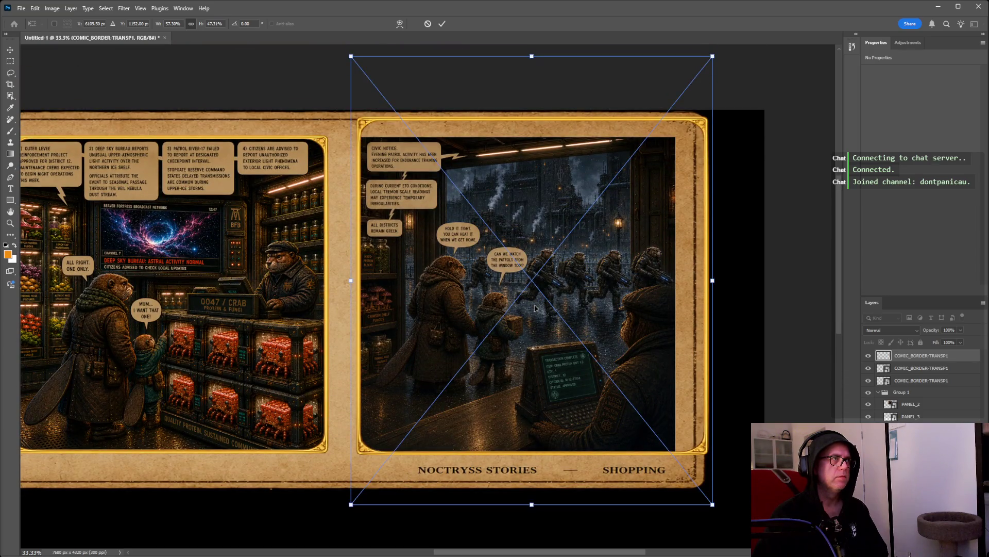
drag(555, 269, 555, 279)
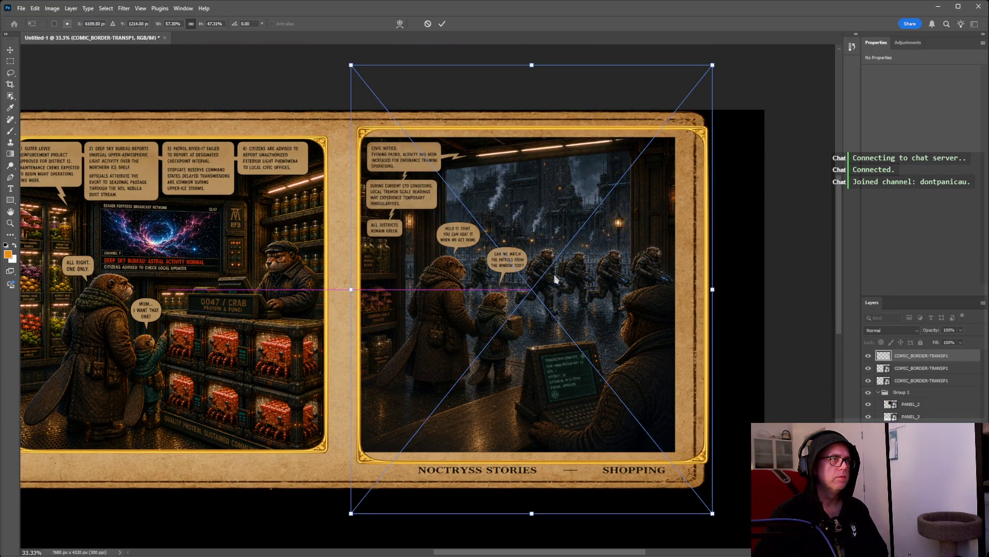
drag(531, 514, 535, 504)
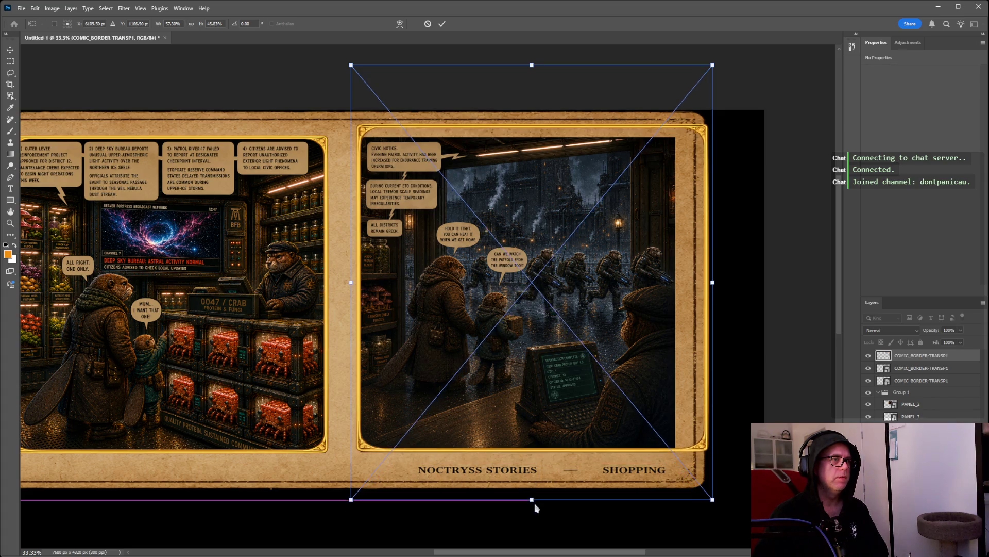
drag(532, 65, 536, 79)
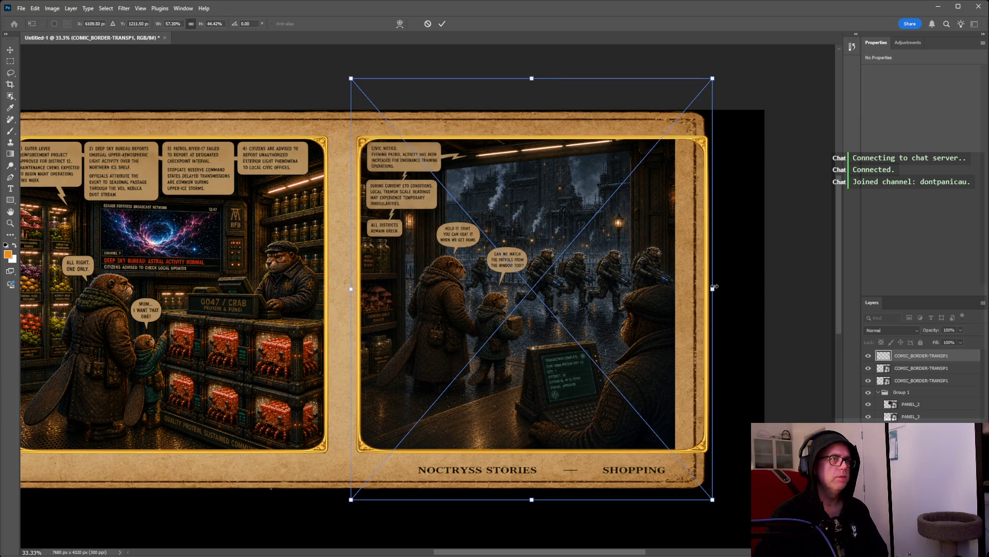
drag(712, 289, 682, 292)
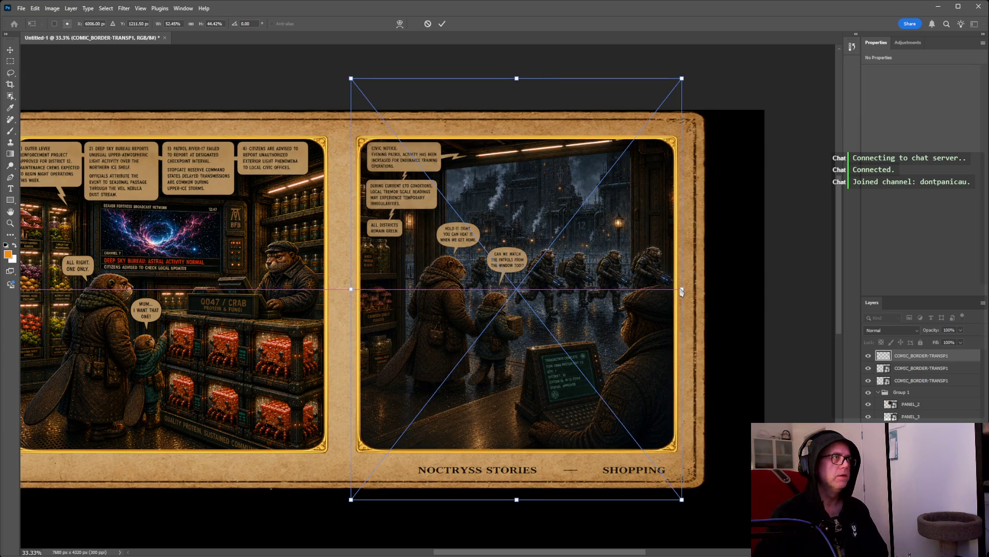
drag(516, 78, 517, 79)
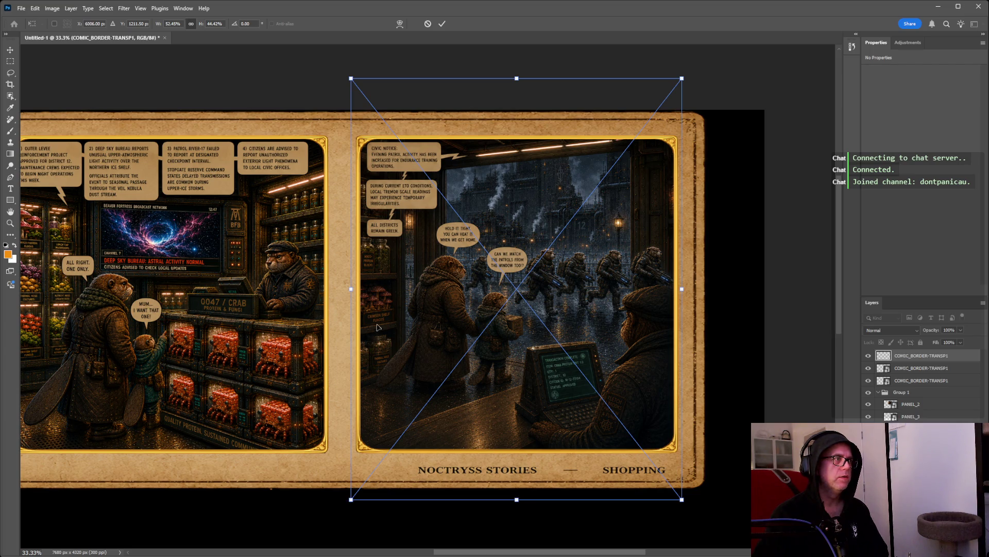
drag(350, 289, 353, 290)
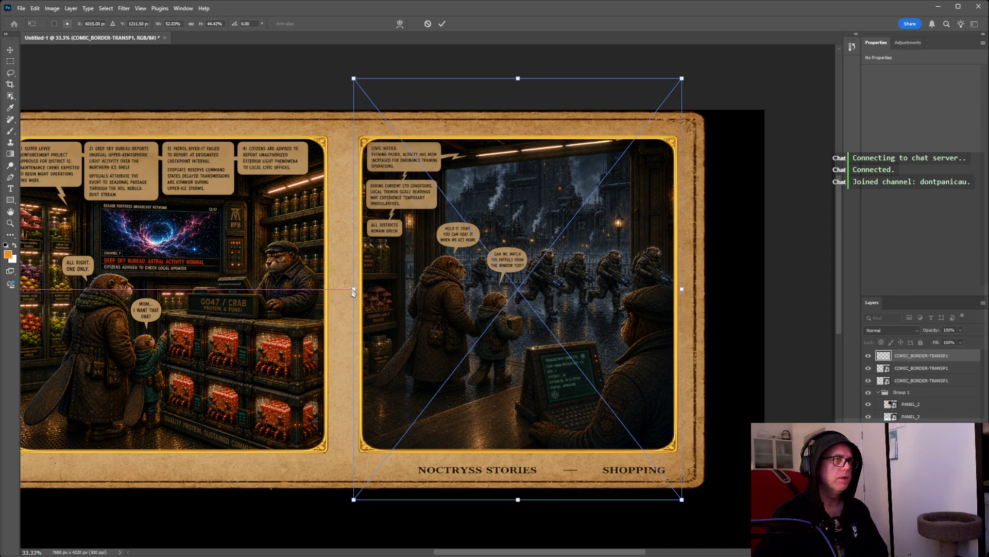
key(Return)
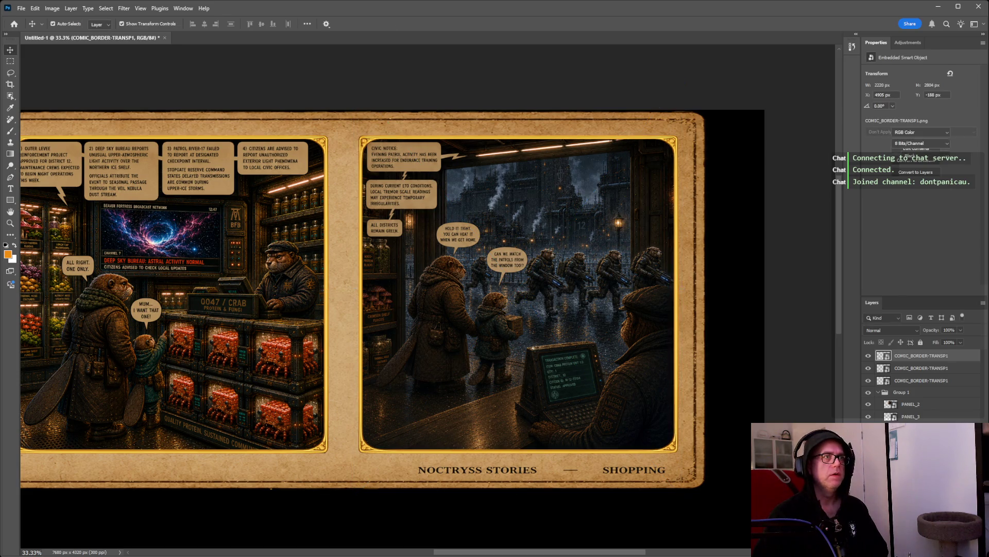
click(804, 459)
Zoom out to show the whole page and save it as COMIC_WK2.tif.
drag(460, 552, 360, 552)
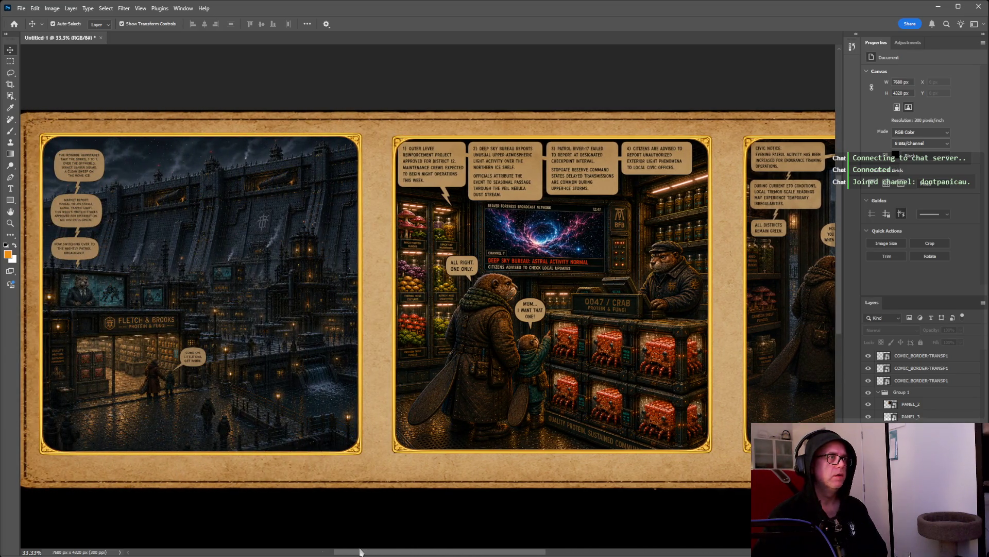
key(ctrl+minus)
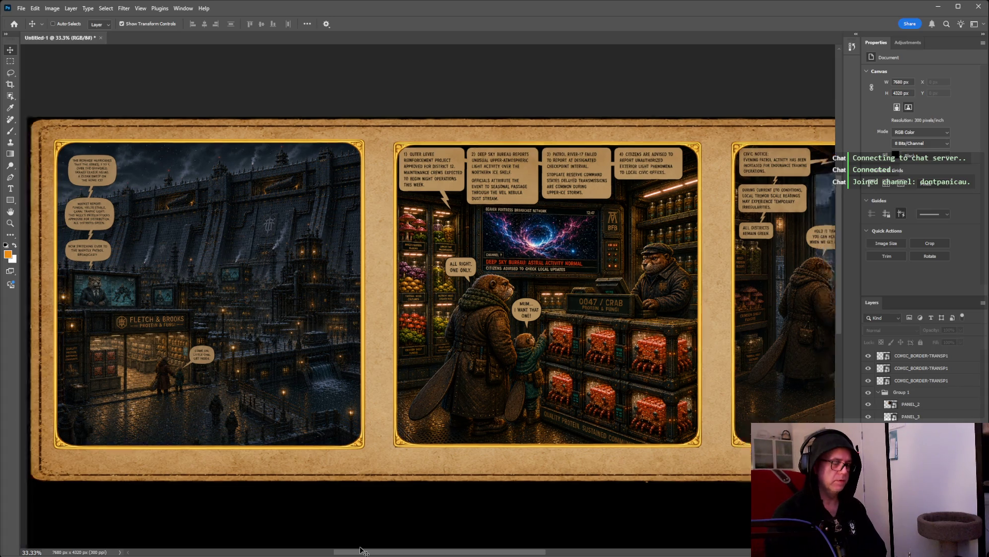
key(ctrl+minus)
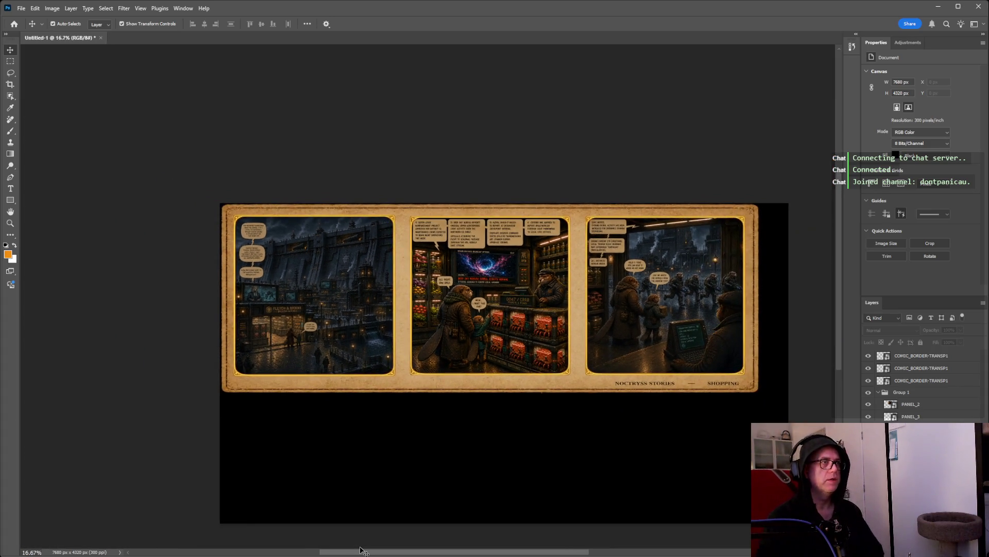
scroll(593, 84, down, 1)
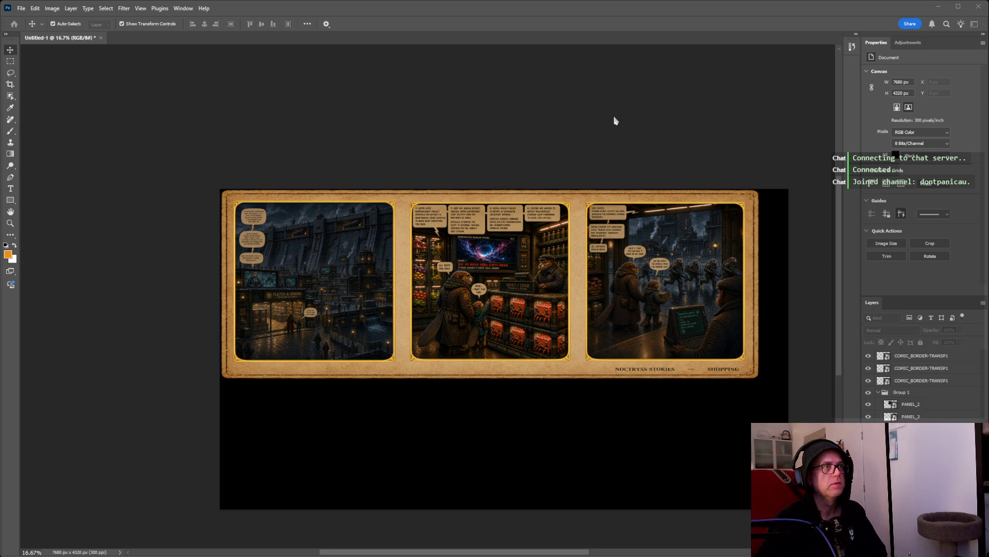
key(Return)
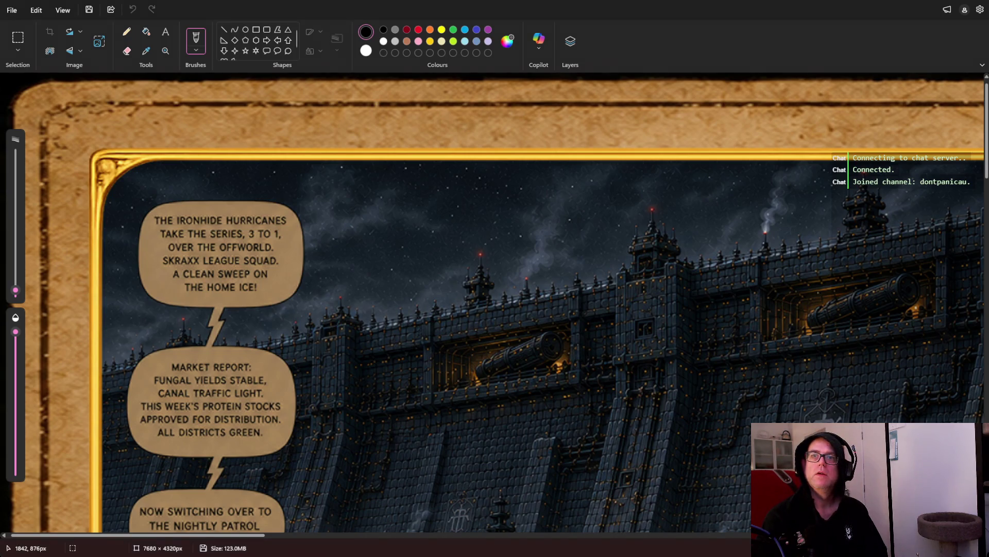
Resize the Paint window to nearly full screen to view COMIC_WK2.tif.
mouse_move(988, 556)
mouse_down()
mouse_move(943, 523)
mouse_move(979, 547)
mouse_up()
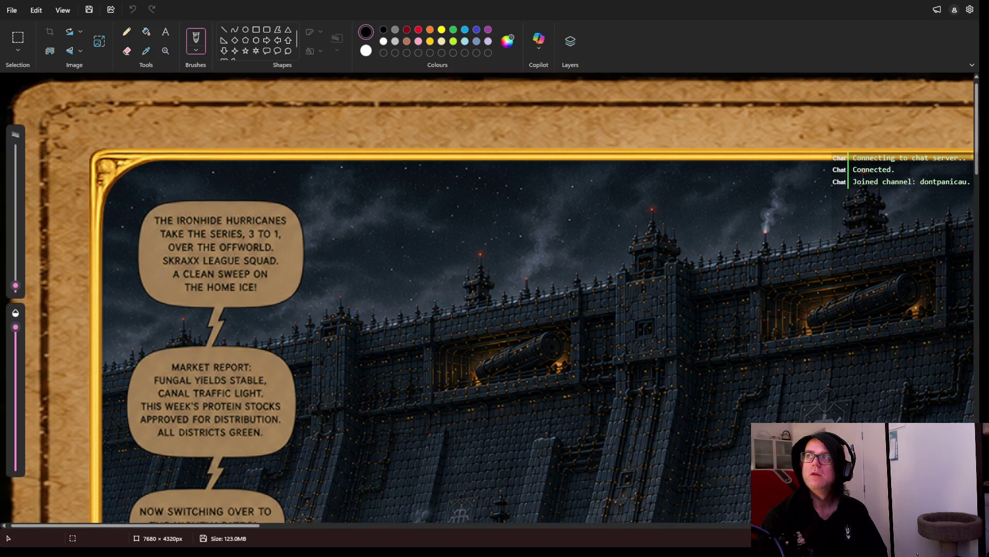
drag(979, 547, 987, 556)
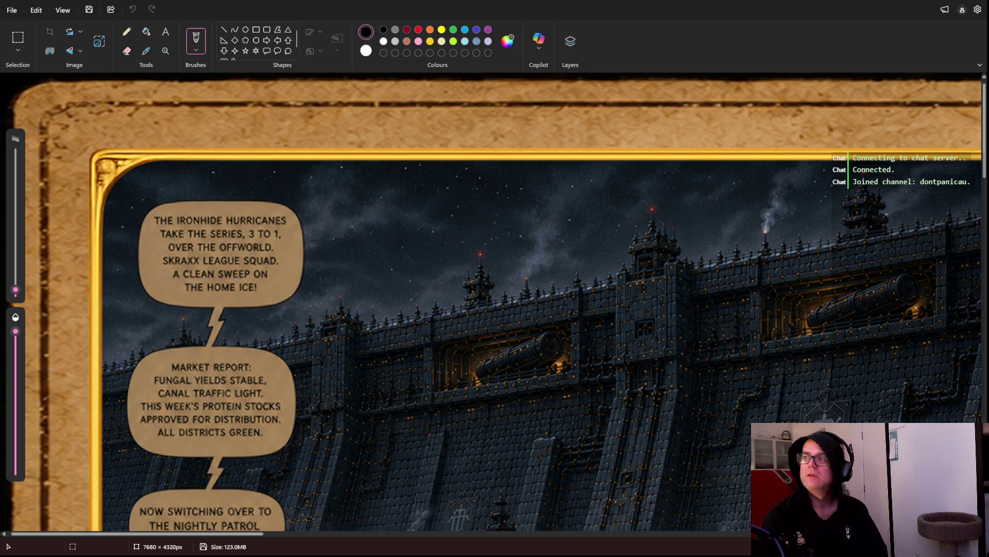
drag(983, 555, 988, 556)
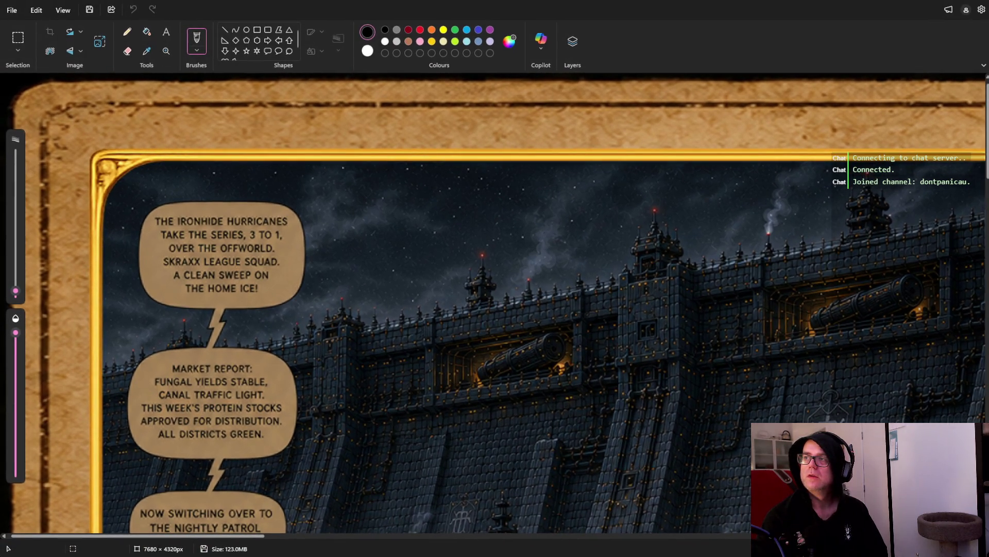